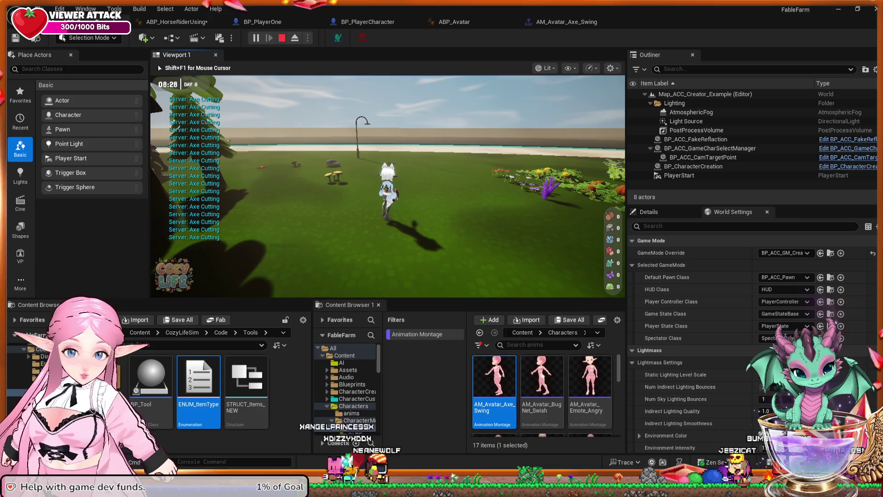
End the Play-in-Editor session and bring up the AM_Avatar_Axe_Swing montage editor.
{"action": "key", "text": "Escape"}
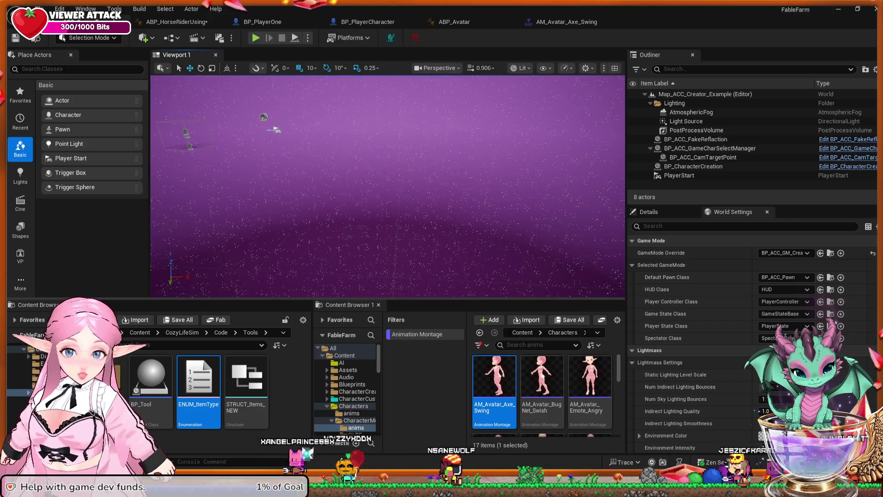
{"action": "left_click", "coordinate": [566, 21]}
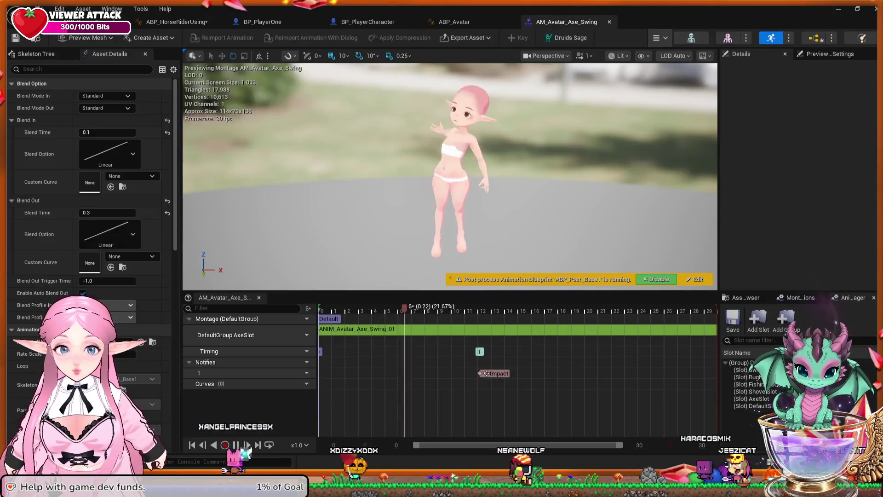
Switch to ABP_HorseRiderUsing and pan to the IdleEntry nodes driven by Is Axe Cutting.
{"action": "left_click", "coordinate": [177, 22]}
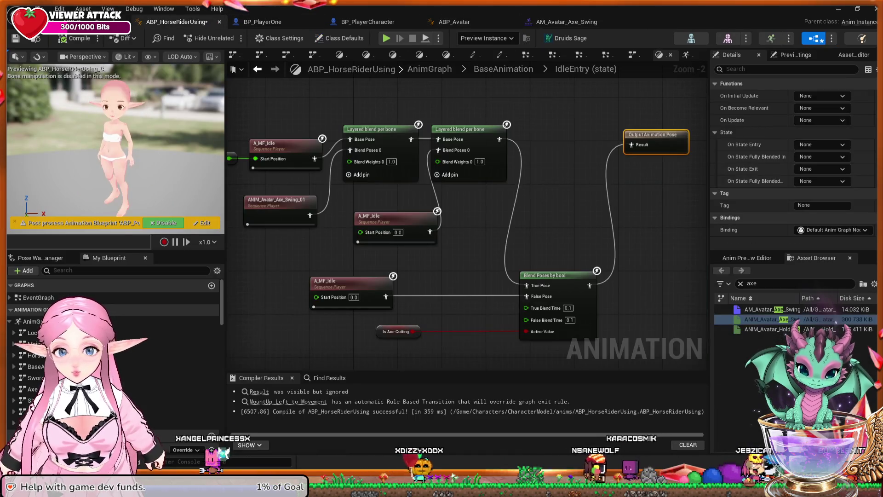
{"action": "left_click_drag", "start_coordinate": [476, 226], "coordinate": [493, 218]}
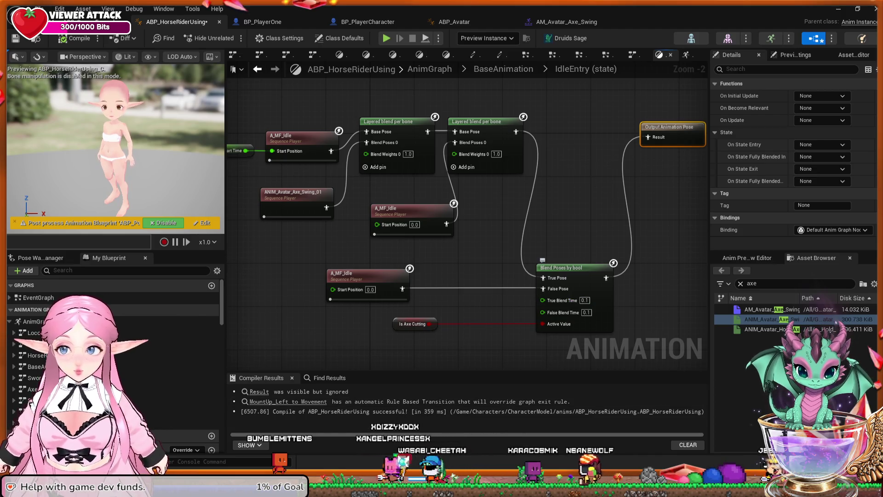
{"action": "mouse_move", "coordinate": [581, 254]}
{"action": "left_mouse_down"}
{"action": "mouse_move", "coordinate": [563, 227]}
{"action": "mouse_move", "coordinate": [537, 229]}
{"action": "left_mouse_up"}
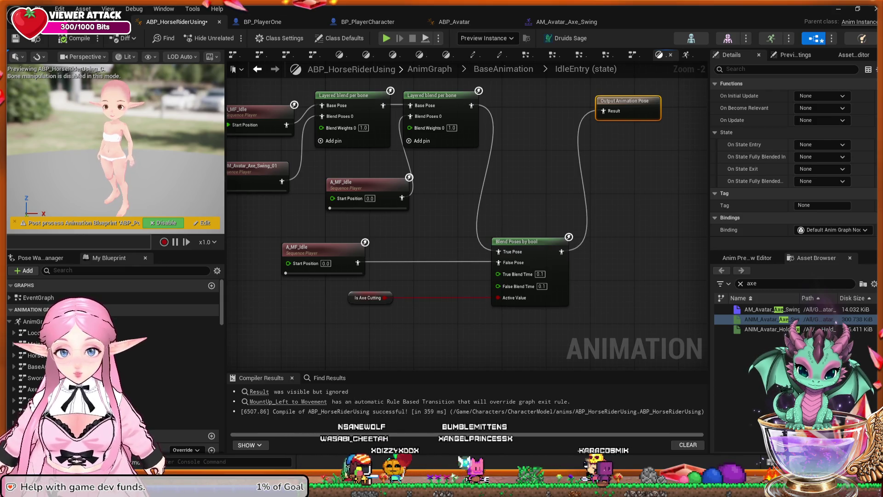
Delete the second Layered blend per bone node in the IdleEntry graph.
{"action": "left_click", "coordinate": [431, 95]}
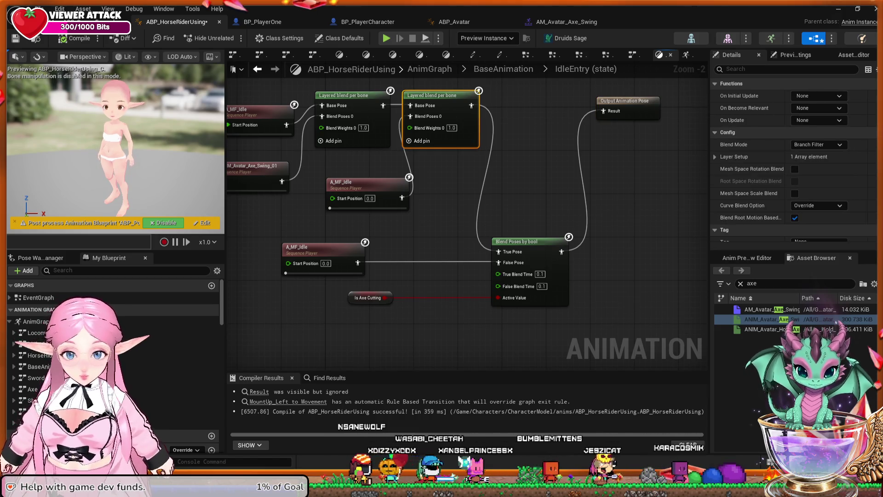
{"action": "key", "text": "Delete"}
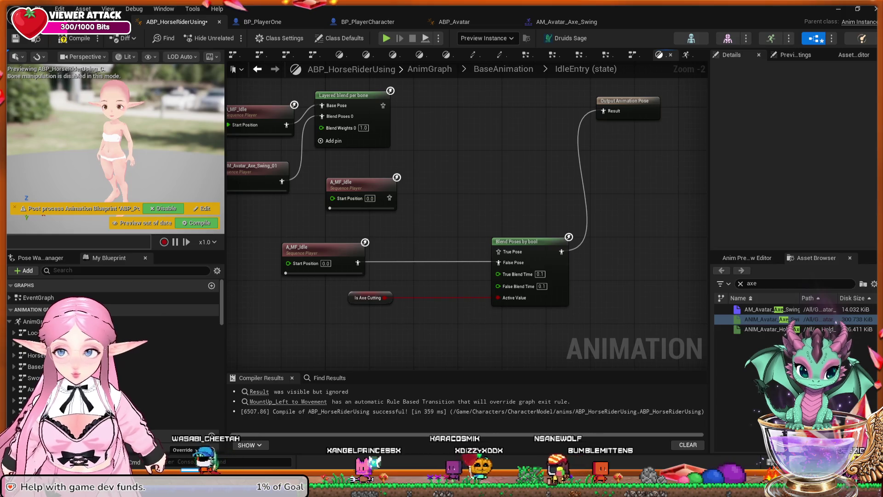
{"action": "left_click_drag", "start_coordinate": [433, 216], "coordinate": [478, 220]}
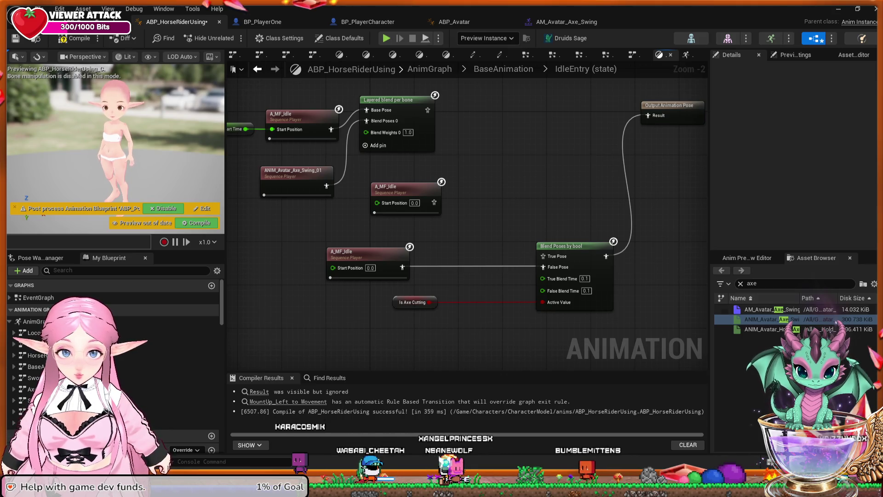
{"action": "left_click", "coordinate": [773, 309]}
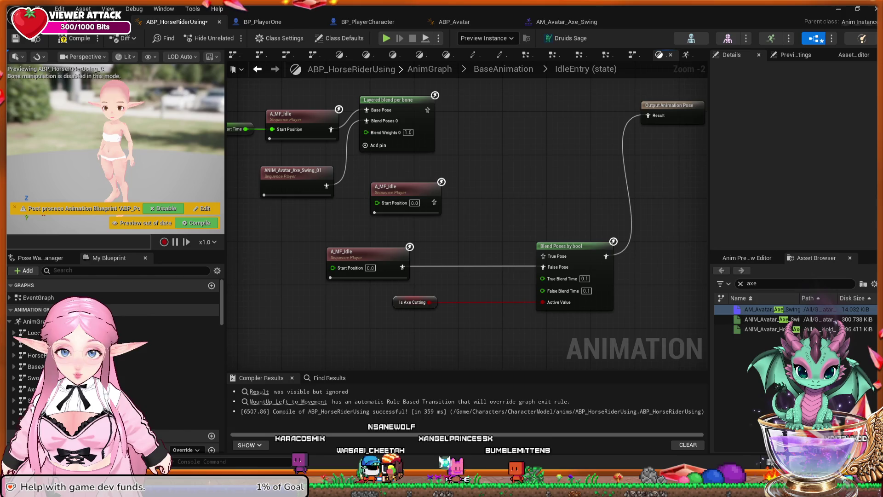
{"action": "left_click", "coordinate": [772, 309]}
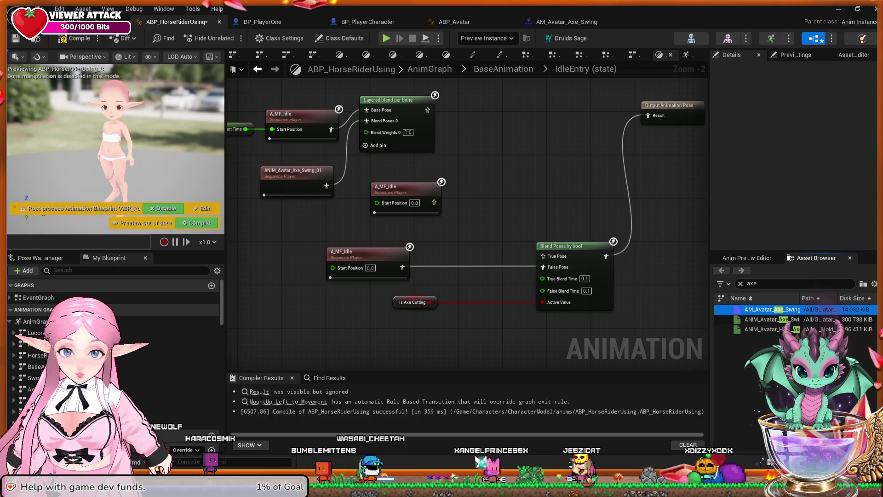
{"action": "left_click", "coordinate": [773, 319]}
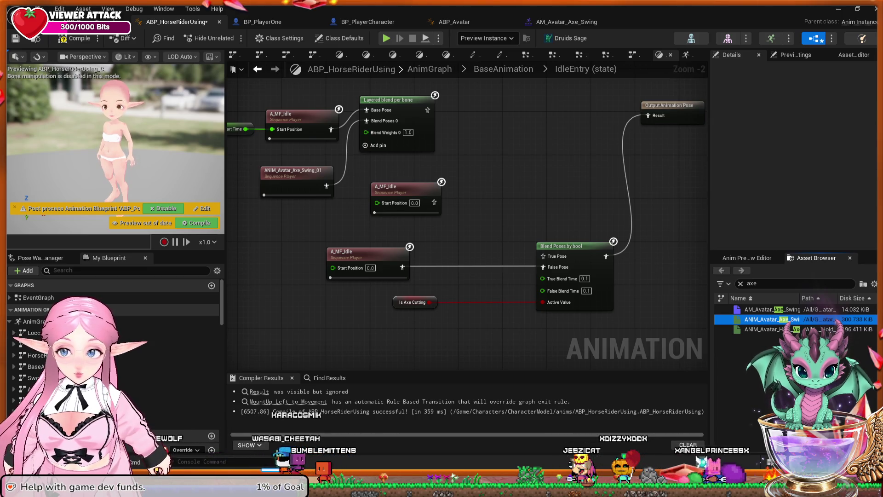
Wire a new ANIM_Avatar_Axe_Swing_01 player into Output Animation Pose and delete the old idle and blend-by-bool nodes.
{"action": "mouse_move", "coordinate": [772, 319]}
{"action": "left_mouse_down"}
{"action": "mouse_move", "coordinate": [552, 192]}
{"action": "mouse_move", "coordinate": [530, 105]}
{"action": "left_mouse_up"}
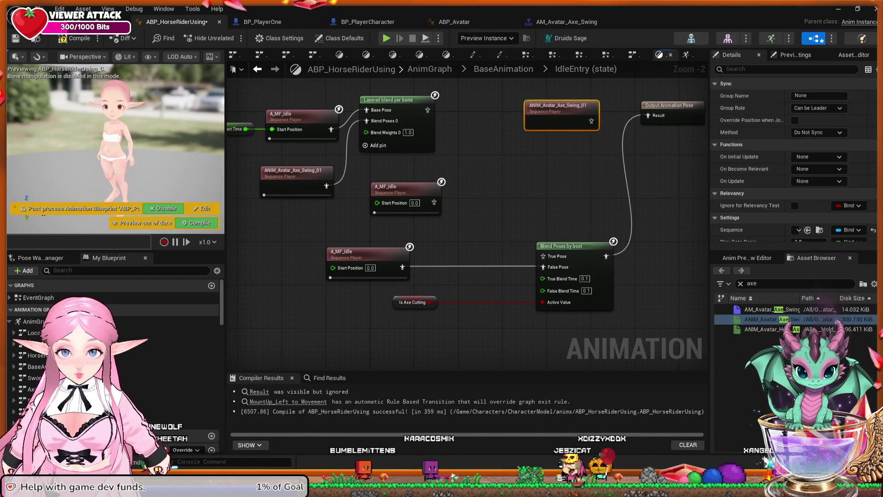
{"action": "left_click_drag", "start_coordinate": [591, 121], "coordinate": [648, 115]}
{"action": "left_click_drag", "start_coordinate": [370, 230], "coordinate": [642, 326]}
{"action": "key", "text": "Delete"}
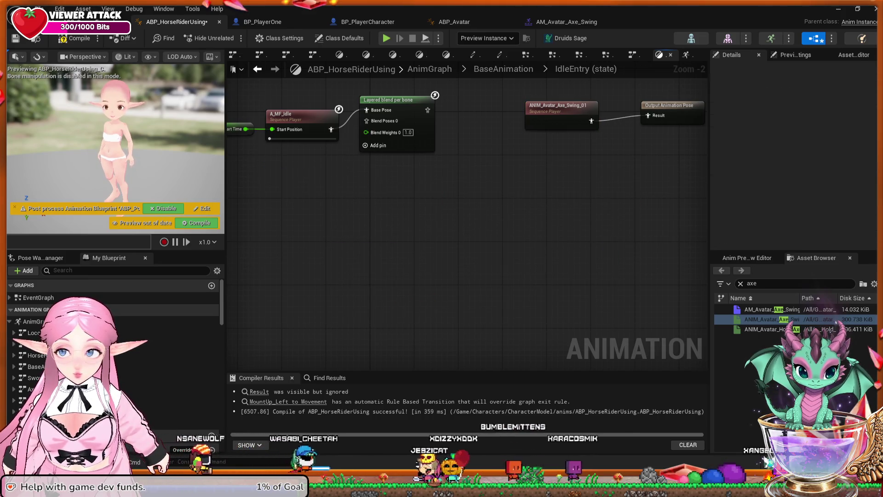
Delete the Layered blend per bone node, recompile, and go up to BaseAnimation.
{"action": "left_click_drag", "start_coordinate": [457, 193], "coordinate": [394, 130]}
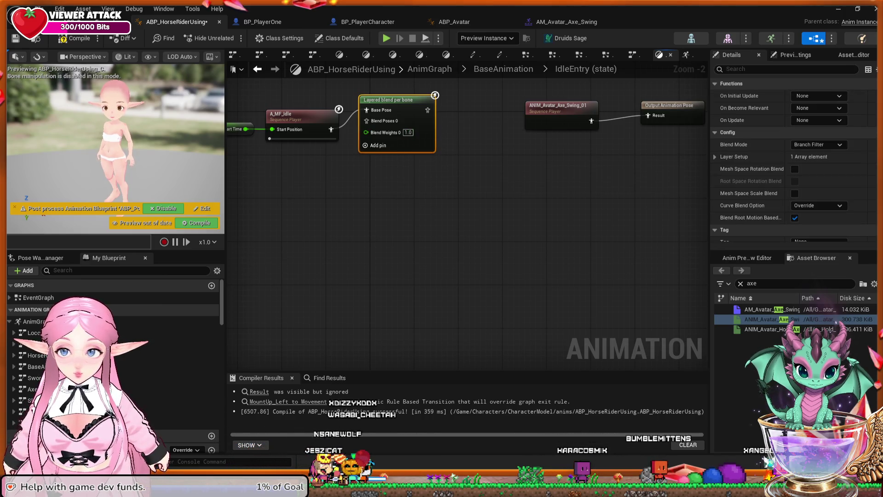
{"action": "left_click_drag", "start_coordinate": [398, 183], "coordinate": [433, 198]}
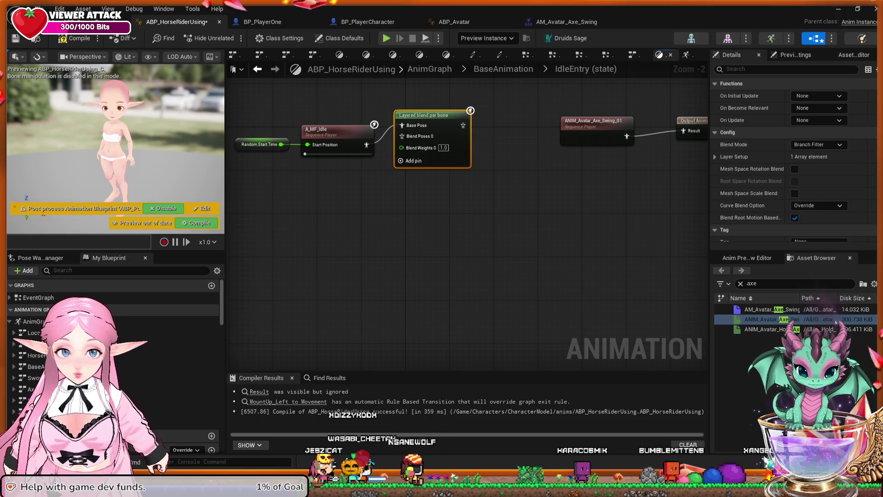
{"action": "key", "text": "Delete"}
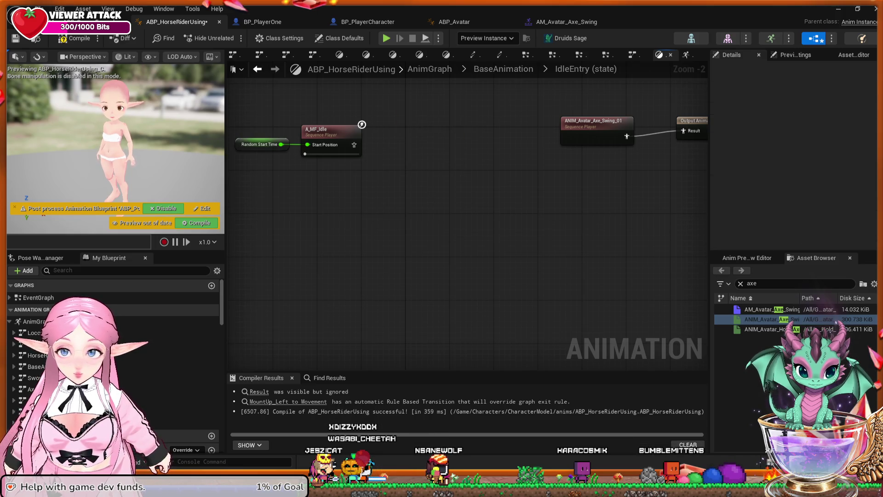
{"action": "left_click_drag", "start_coordinate": [501, 191], "coordinate": [452, 198]}
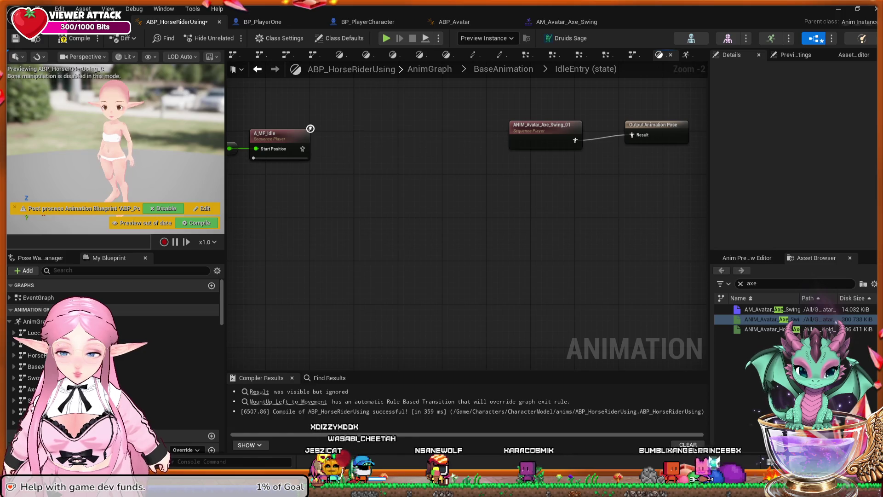
{"action": "key", "text": "F7"}
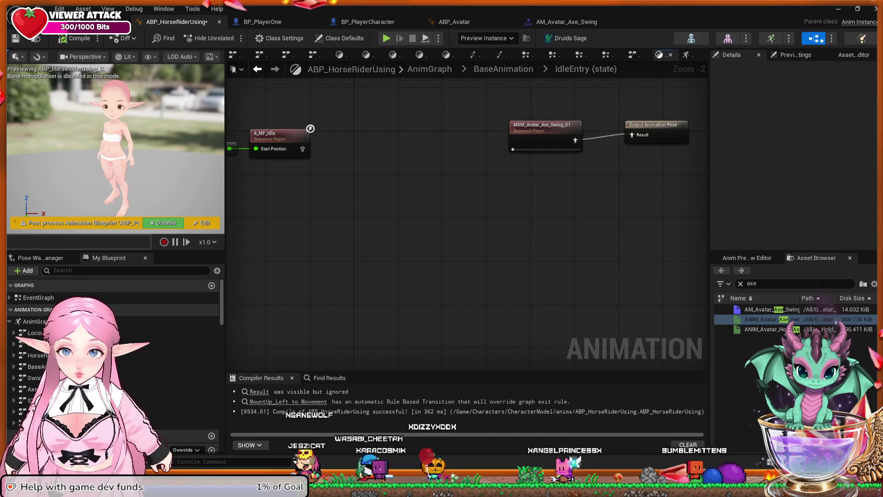
{"action": "left_click", "coordinate": [503, 69]}
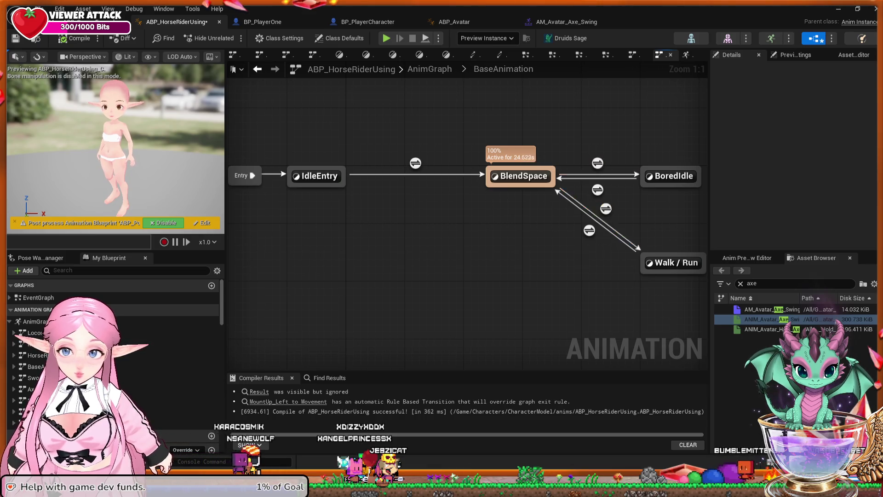
Inspect the BlendSpace and BoredIdle state graphs, then reopen the IdleEntry state.
{"action": "double_click", "coordinate": [521, 175]}
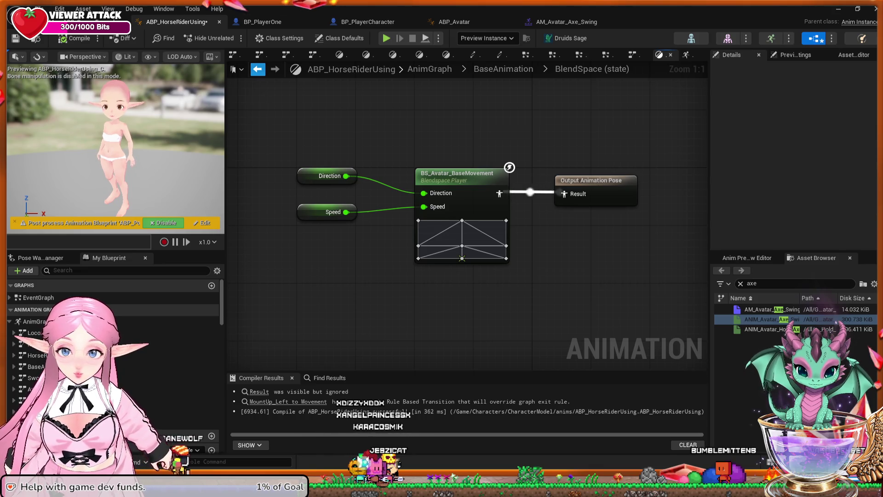
{"action": "left_click", "coordinate": [257, 69]}
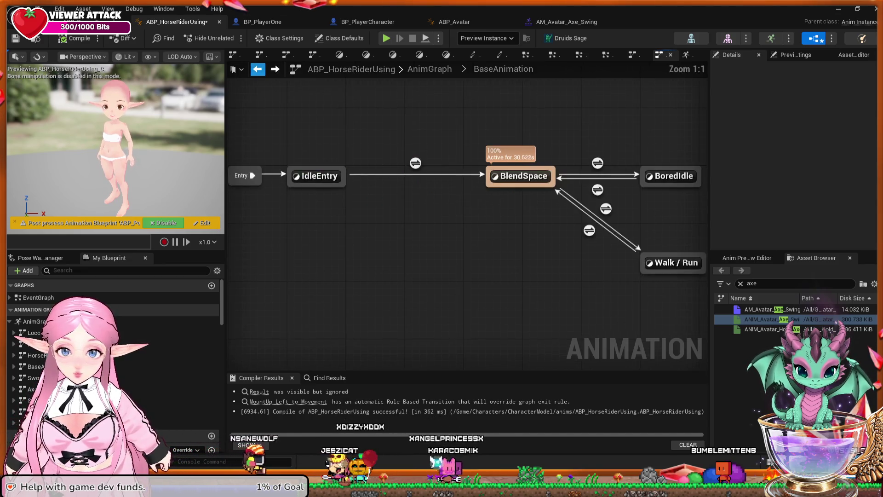
{"action": "double_click", "coordinate": [673, 175]}
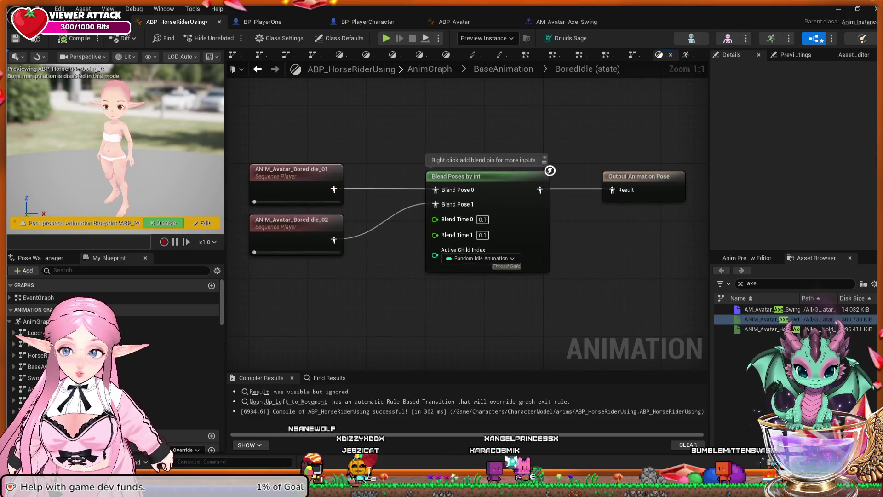
{"action": "scroll", "coordinate": [575, 193], "scroll_direction": "down", "scroll_amount": 1}
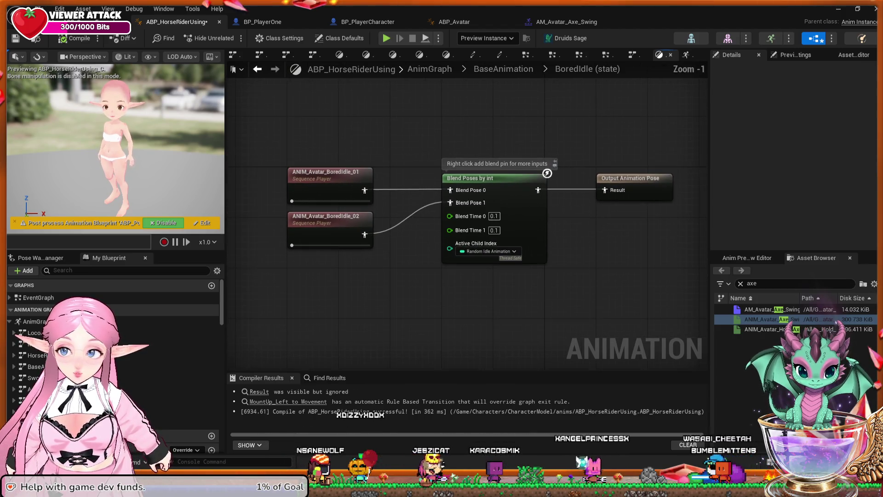
{"action": "key", "text": "alt+Left"}
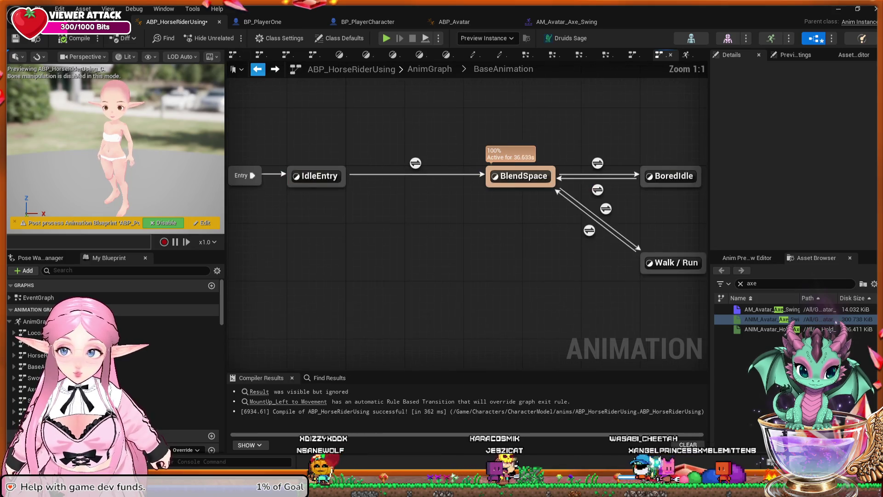
{"action": "double_click", "coordinate": [319, 176]}
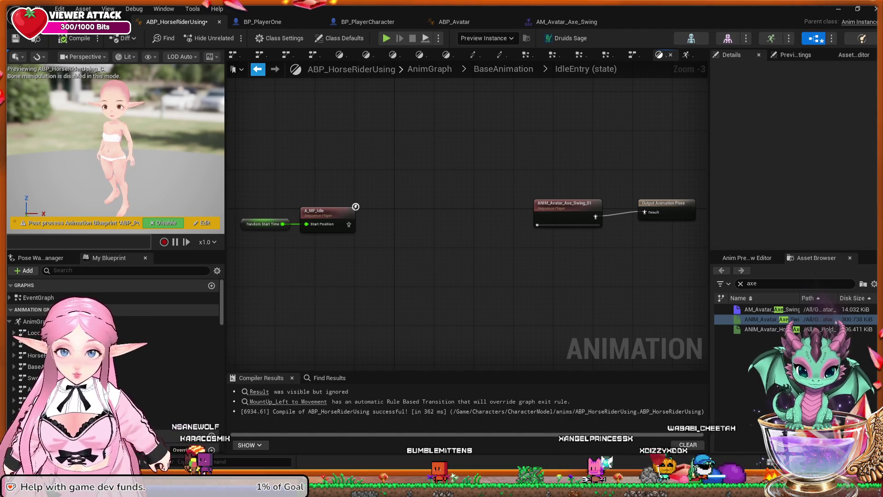
Replace the axe swing player with A_MF_Idle as the output pose, compile, and return to BaseAnimation.
{"action": "left_click_drag", "start_coordinate": [587, 231], "coordinate": [577, 220]}
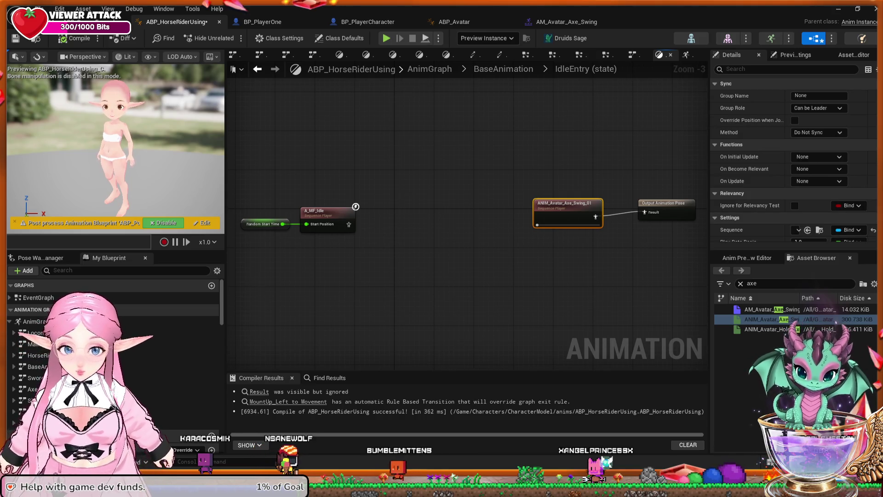
{"action": "key", "text": "Delete"}
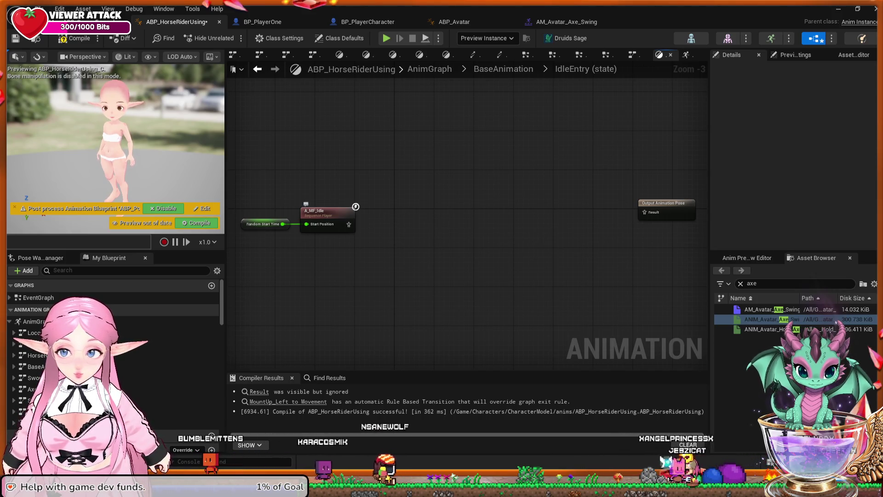
{"action": "left_click_drag", "start_coordinate": [349, 224], "coordinate": [644, 212]}
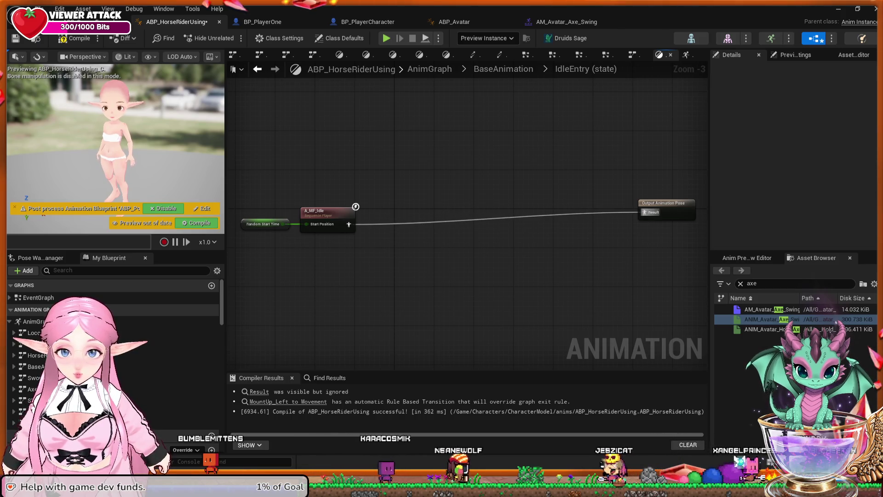
{"action": "left_click", "coordinate": [76, 38]}
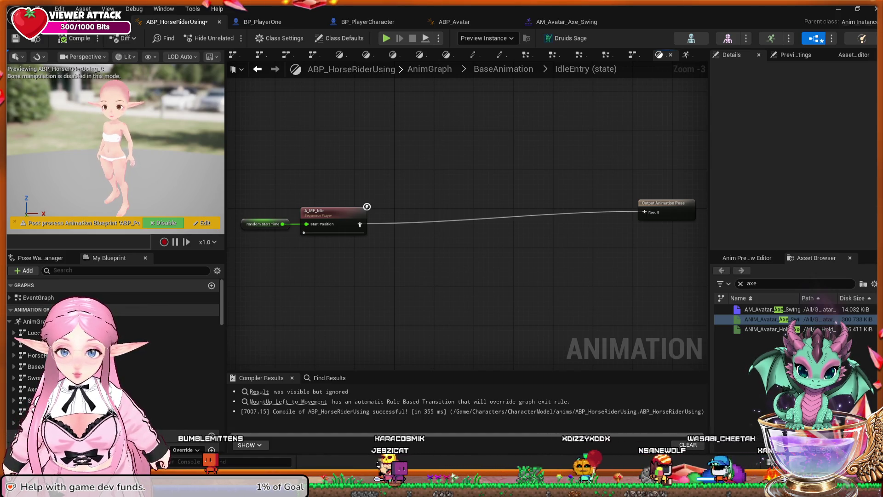
{"action": "left_click", "coordinate": [504, 69]}
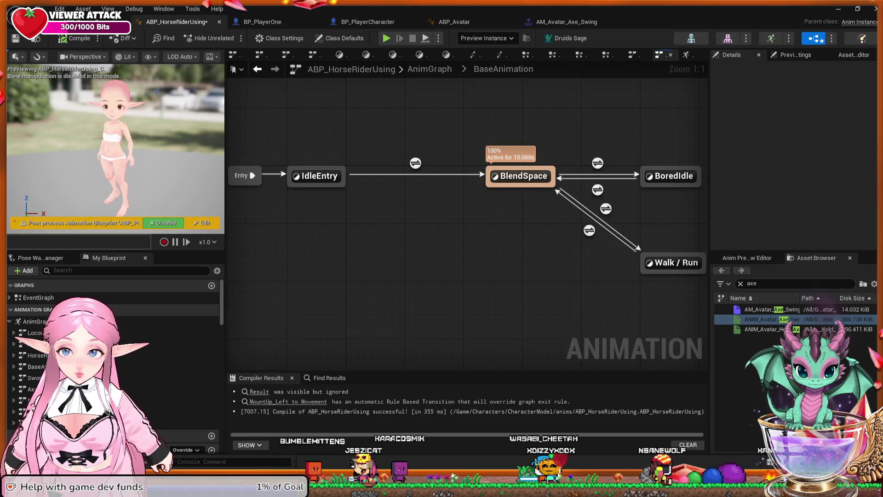
{"action": "left_click_drag", "start_coordinate": [509, 193], "coordinate": [471, 184]}
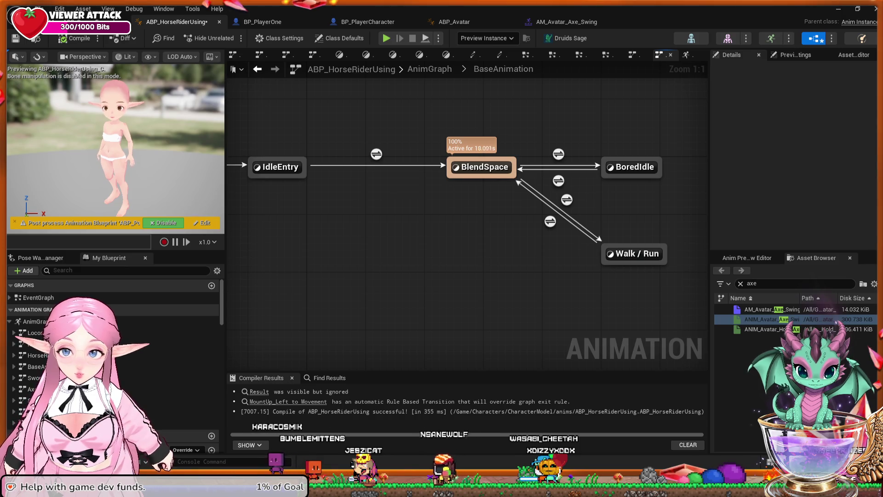
{"action": "left_click_drag", "start_coordinate": [471, 184], "coordinate": [575, 202]}
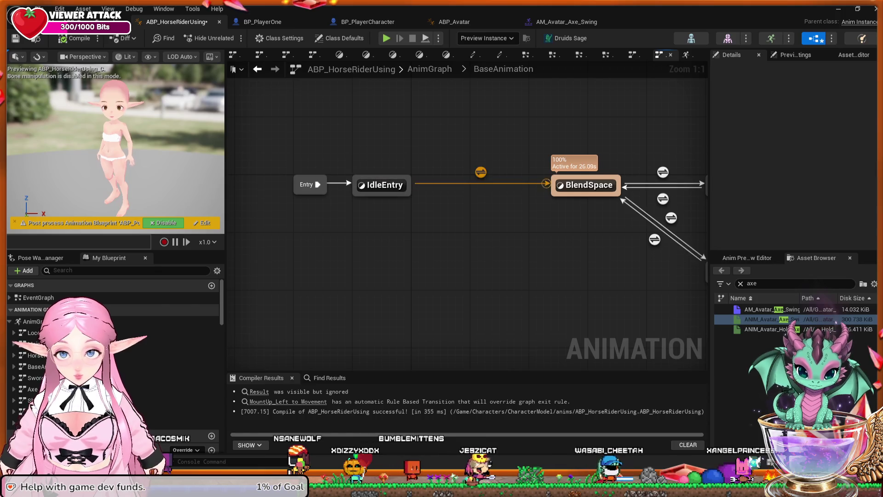
{"action": "double_click", "coordinate": [481, 172]}
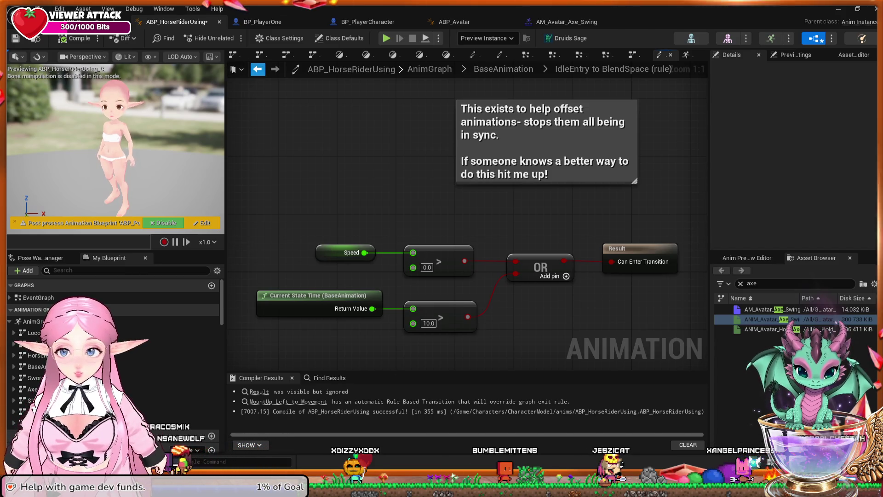
{"action": "mouse_move", "coordinate": [502, 217]}
{"action": "left_mouse_down"}
{"action": "mouse_move", "coordinate": [499, 191]}
{"action": "mouse_move", "coordinate": [461, 152]}
{"action": "left_mouse_up"}
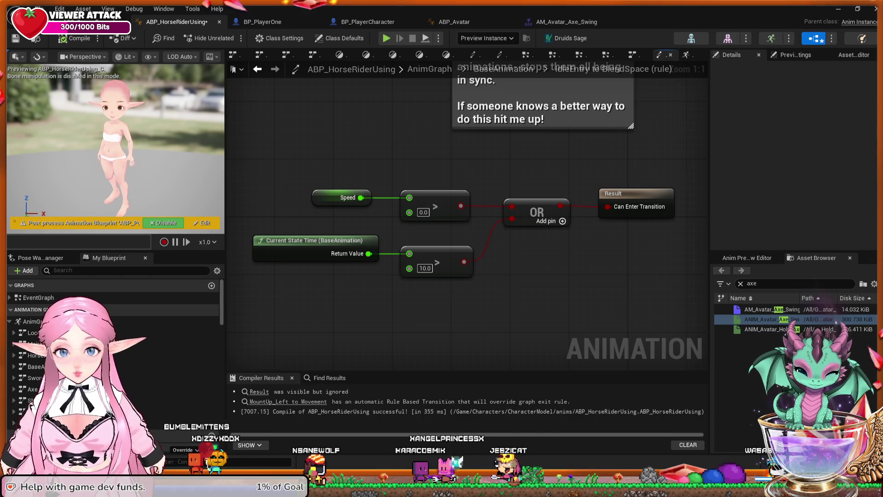
{"action": "key", "text": "F2"}
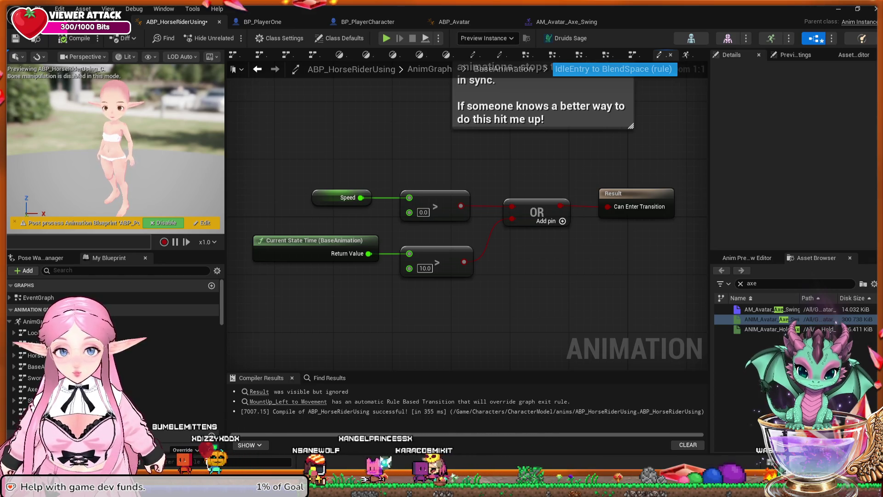
{"action": "key", "text": "Escape"}
{"action": "key", "text": "alt+Left"}
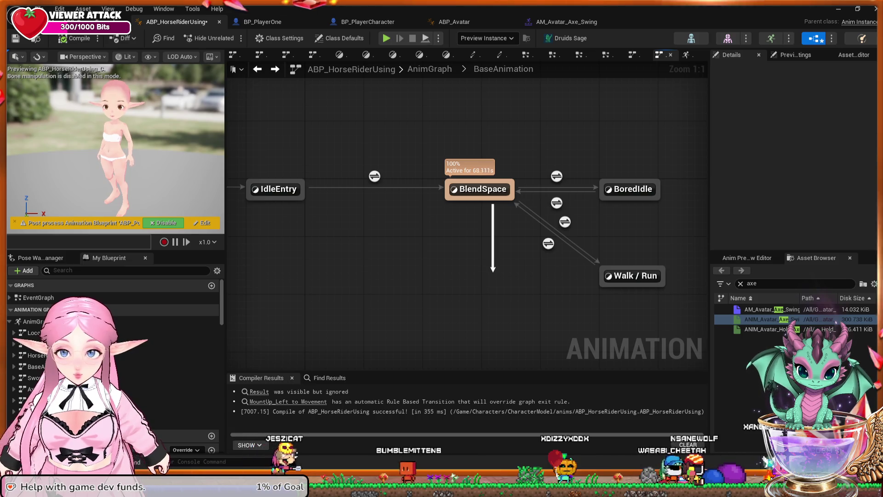
Branch a new state named Axe Swing off BlendSpace and open its graph.
{"action": "left_click_drag", "start_coordinate": [493, 271], "coordinate": [494, 273]}
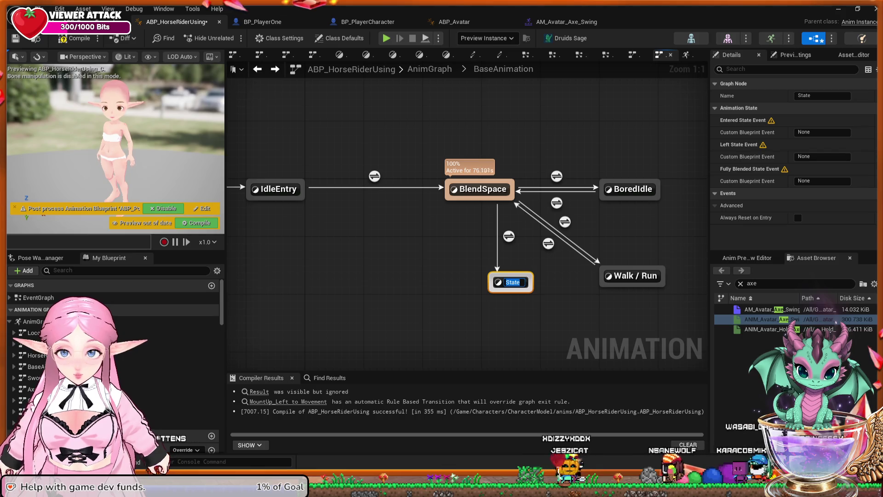
{"action": "type", "text": "Axe Swing"}
{"action": "key", "text": "Return"}
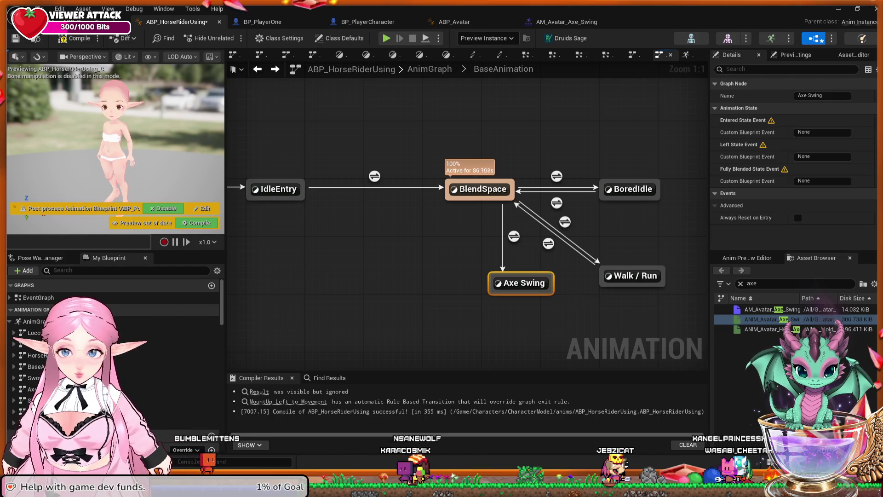
{"action": "double_click", "coordinate": [524, 283]}
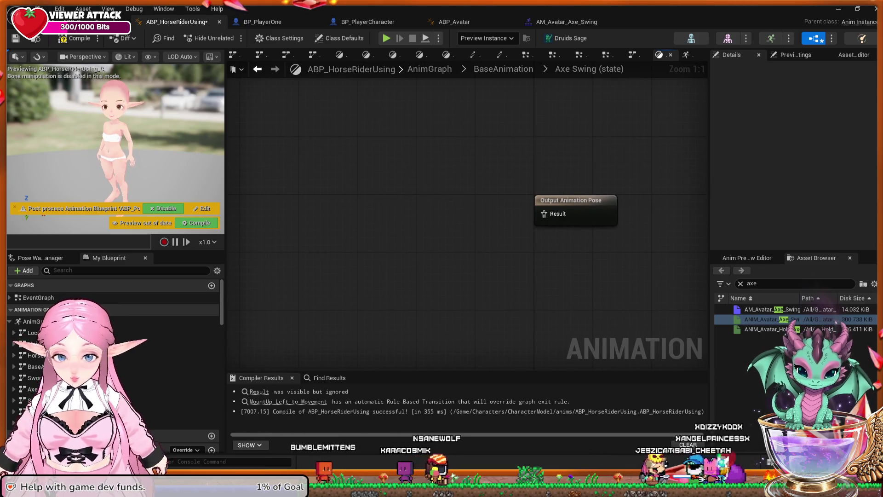
Feed ANIM_Avatar_Axe_Swing_01 into Axe Swing's output pose, compile, and go back to BaseAnimation.
{"action": "left_click_drag", "start_coordinate": [772, 319], "coordinate": [389, 198]}
{"action": "left_click_drag", "start_coordinate": [475, 221], "coordinate": [544, 214]}
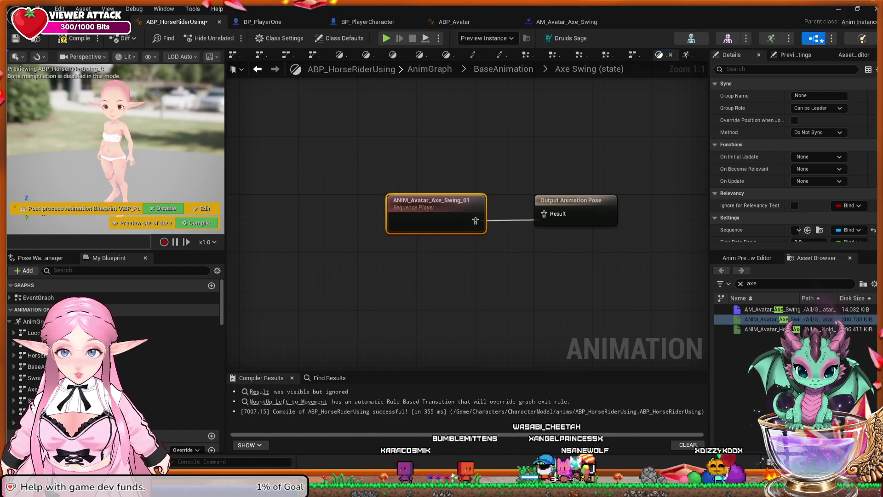
{"action": "key", "text": "q"}
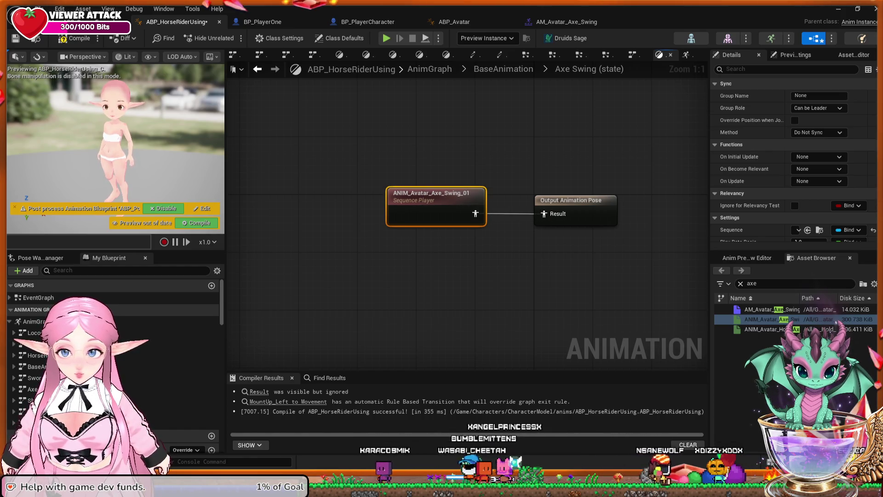
{"action": "key", "text": "F7"}
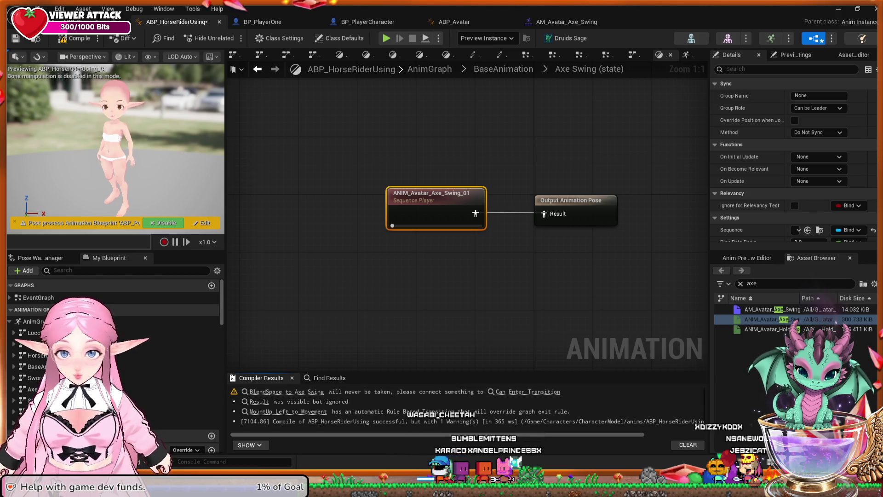
{"action": "left_click", "coordinate": [504, 69]}
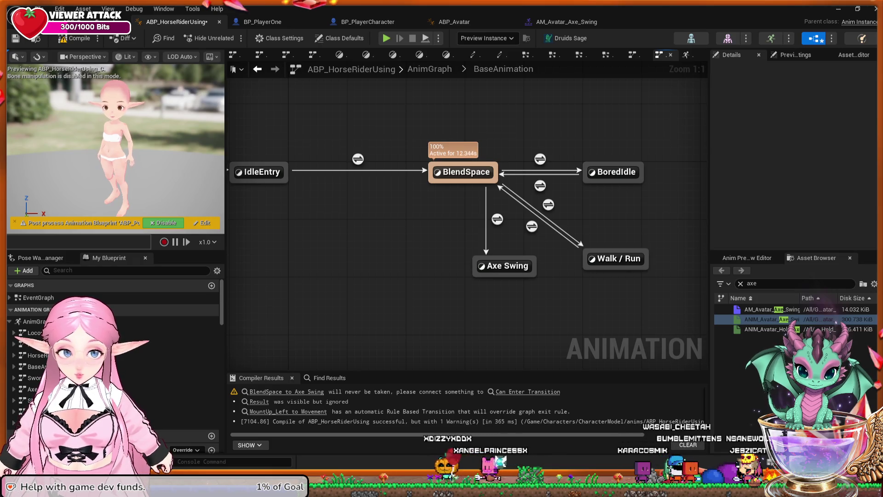
Make Is Axe Cutting the BlendSpace-to-Axe Swing transition condition, then compile and return.
{"action": "left_click", "coordinate": [498, 219]}
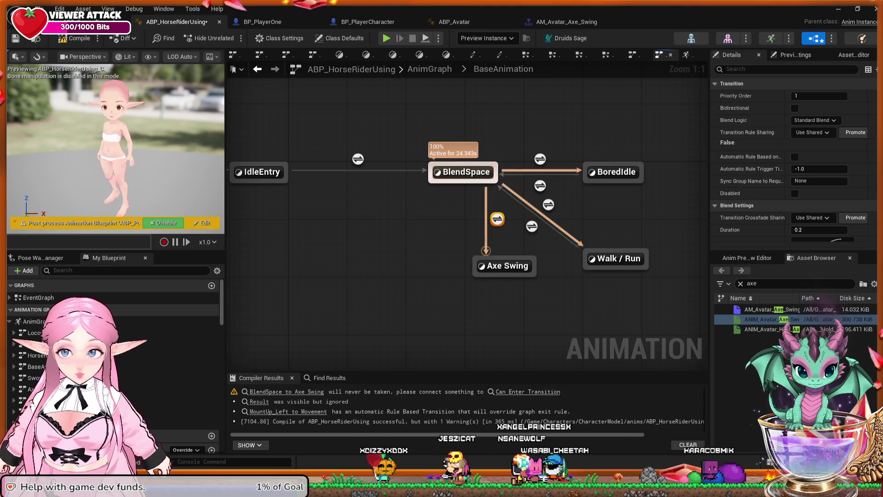
{"action": "double_click", "coordinate": [497, 218]}
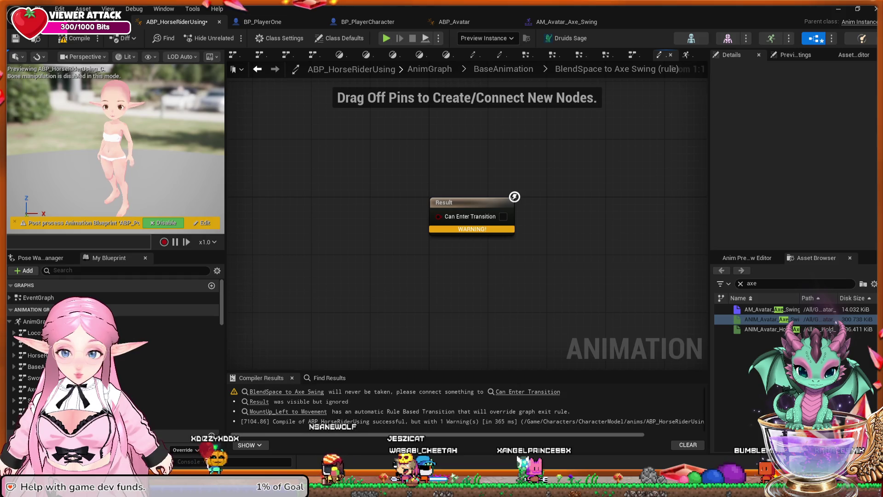
{"action": "mouse_move", "coordinate": [439, 216]}
{"action": "left_mouse_down"}
{"action": "mouse_move", "coordinate": [372, 220]}
{"action": "mouse_move", "coordinate": [372, 212]}
{"action": "left_mouse_up"}
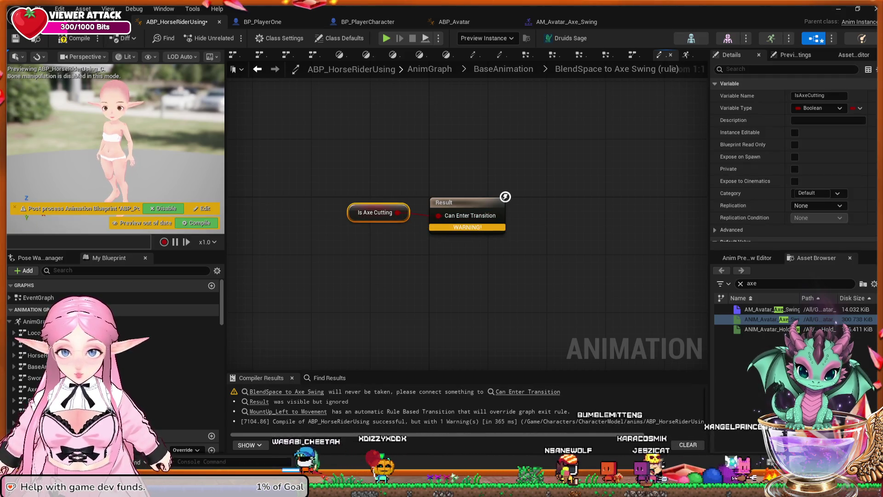
{"action": "left_click", "coordinate": [73, 39]}
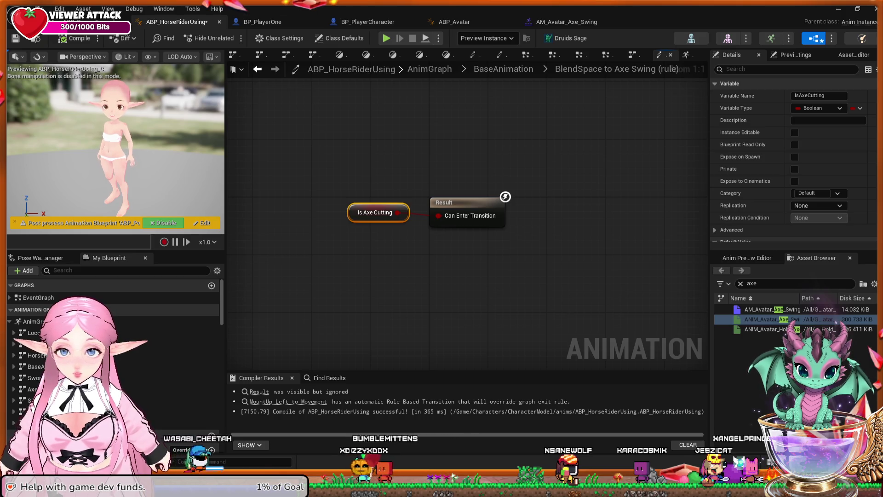
{"action": "left_click", "coordinate": [503, 69]}
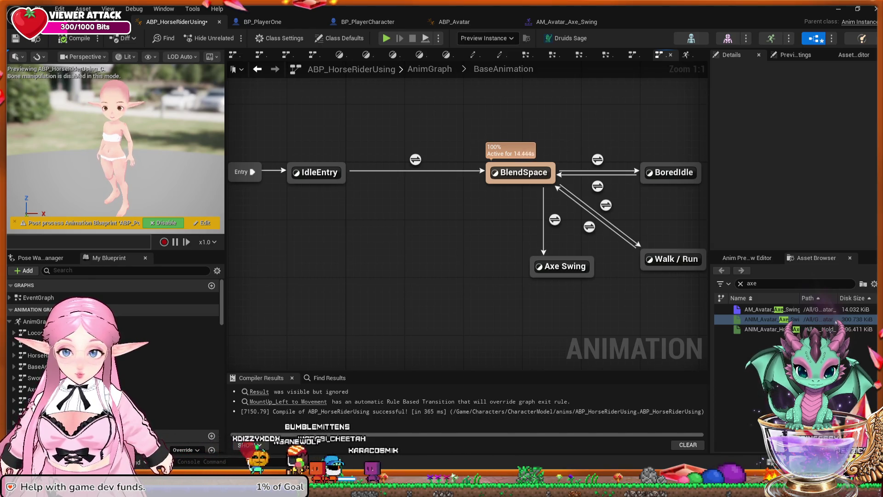
Add an Axe Swing-to-BlendSpace transition whose rule always allows entry, then recompile.
{"action": "mouse_move", "coordinate": [562, 265]}
{"action": "left_mouse_down"}
{"action": "mouse_move", "coordinate": [566, 223]}
{"action": "mouse_move", "coordinate": [570, 264]}
{"action": "mouse_move", "coordinate": [555, 266]}
{"action": "left_mouse_up"}
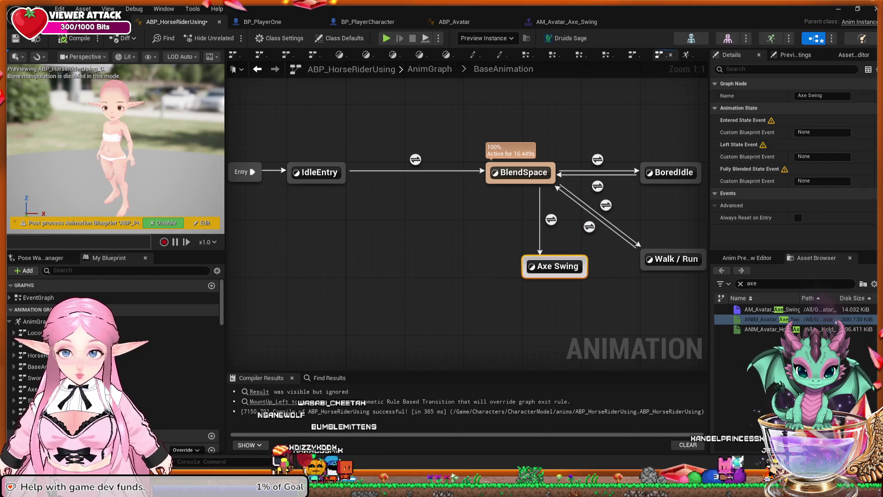
{"action": "left_click_drag", "start_coordinate": [526, 236], "coordinate": [525, 177]}
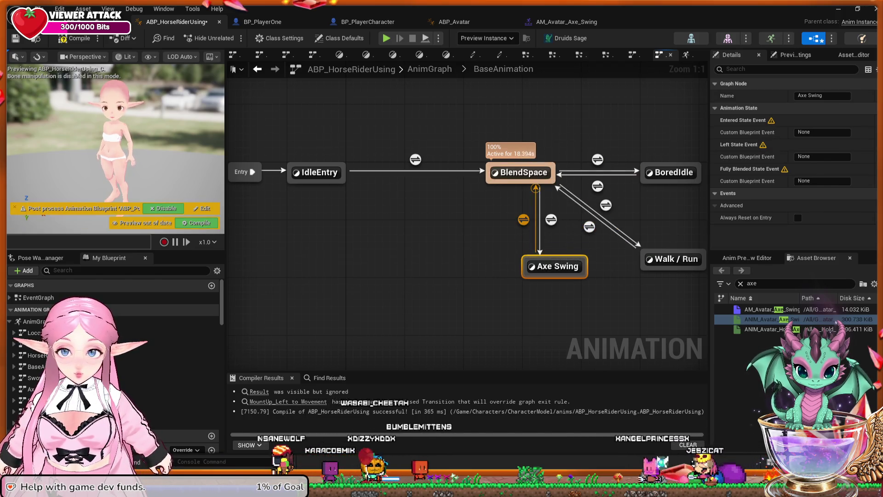
{"action": "double_click", "coordinate": [524, 220]}
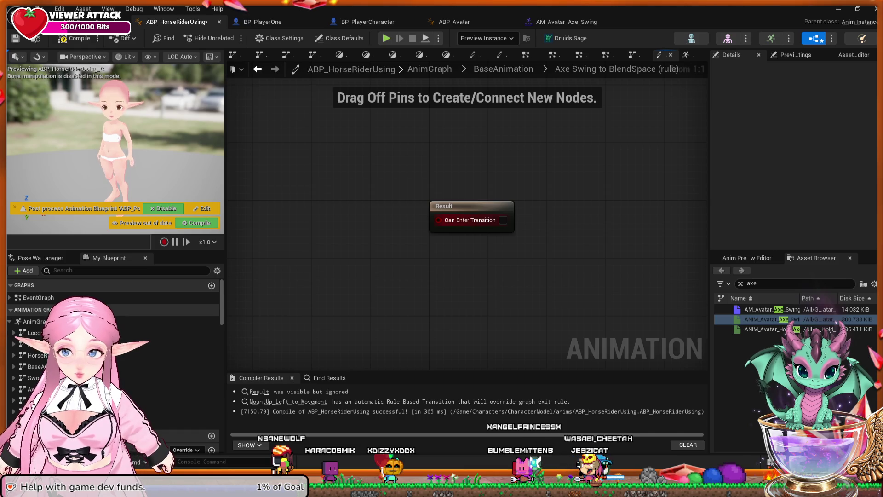
{"action": "left_click_drag", "start_coordinate": [438, 220], "coordinate": [409, 223]}
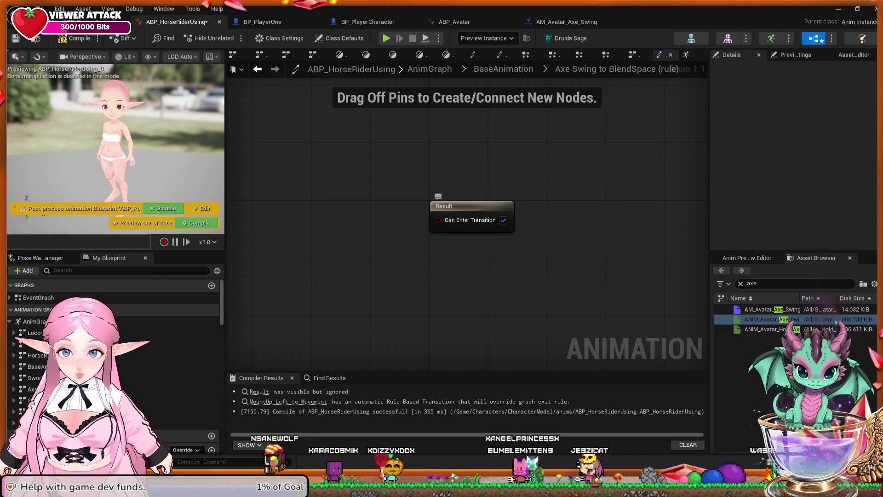
{"action": "left_click", "coordinate": [74, 39]}
{"action": "left_click", "coordinate": [74, 39]}
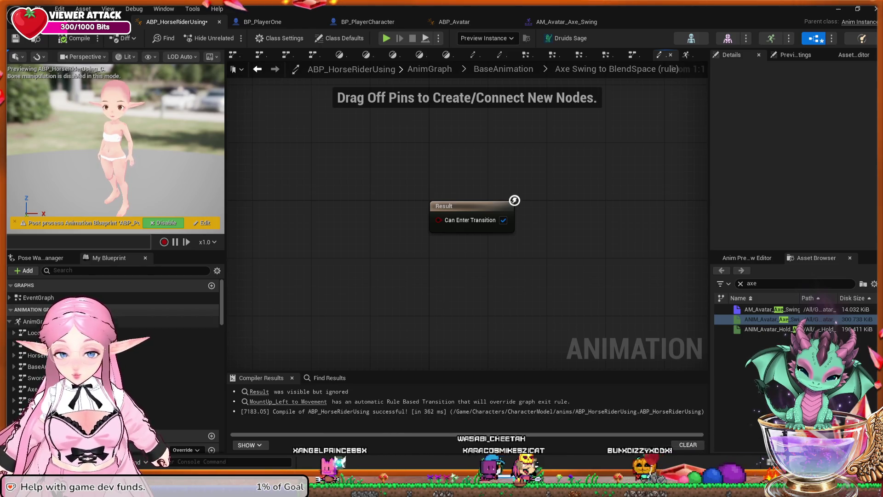
Tick IsAxeCutting's Default Value so it starts true, recompile, and go back to the AnimGraph.
{"action": "scroll", "coordinate": [115, 358], "scroll_direction": "down", "scroll_amount": 10}
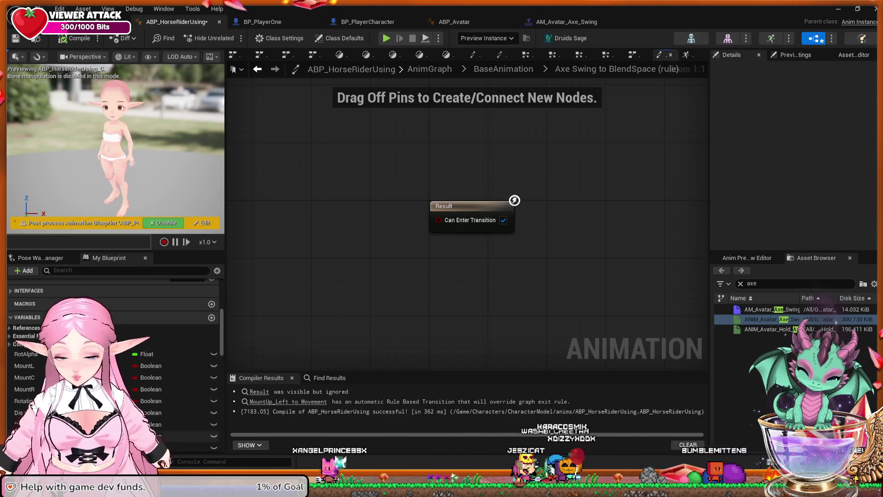
{"action": "scroll", "coordinate": [115, 359], "scroll_direction": "down", "scroll_amount": 10}
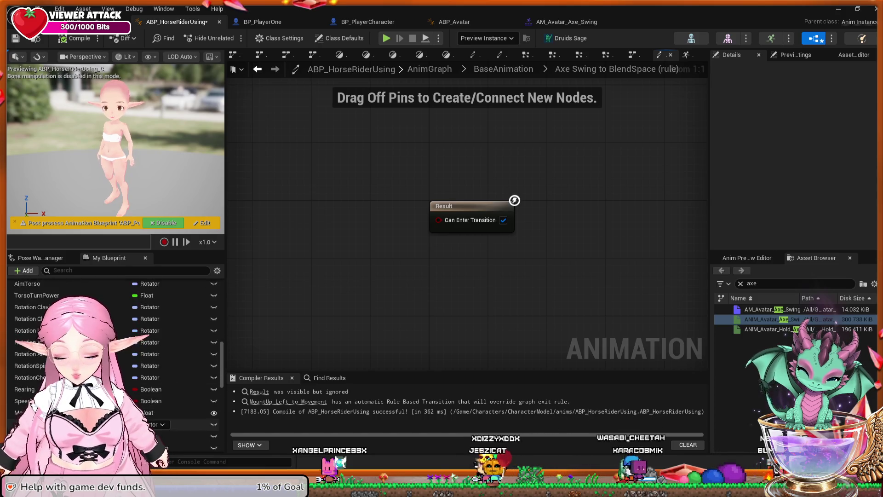
{"action": "scroll", "coordinate": [115, 359], "scroll_direction": "down", "scroll_amount": 5}
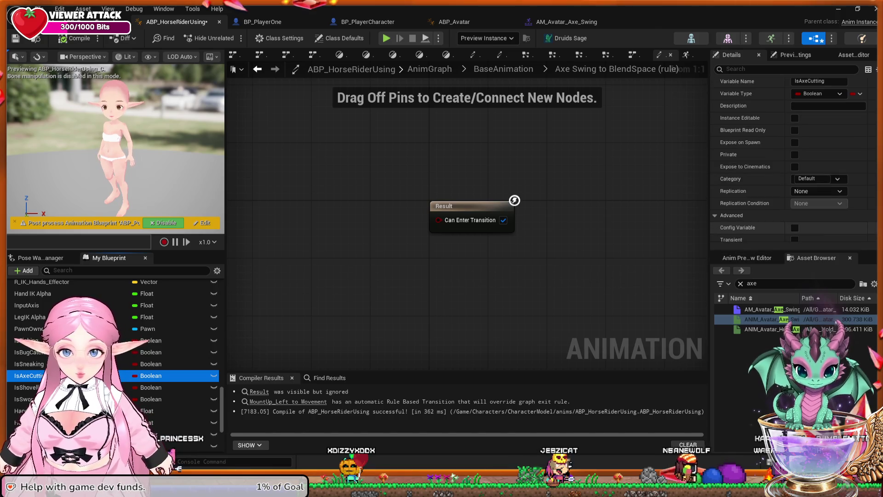
{"action": "scroll", "coordinate": [794, 232], "scroll_direction": "down", "scroll_amount": 5}
{"action": "scroll", "coordinate": [794, 178], "scroll_direction": "down", "scroll_amount": 1}
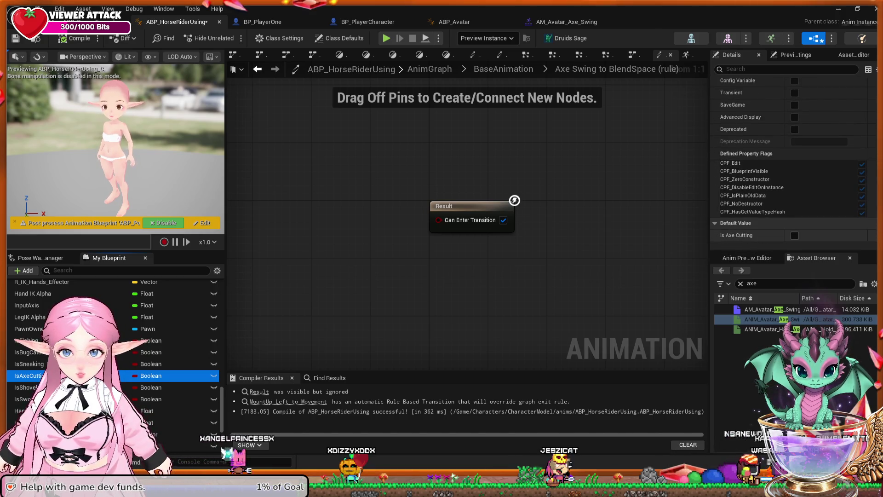
{"action": "left_click", "coordinate": [794, 235]}
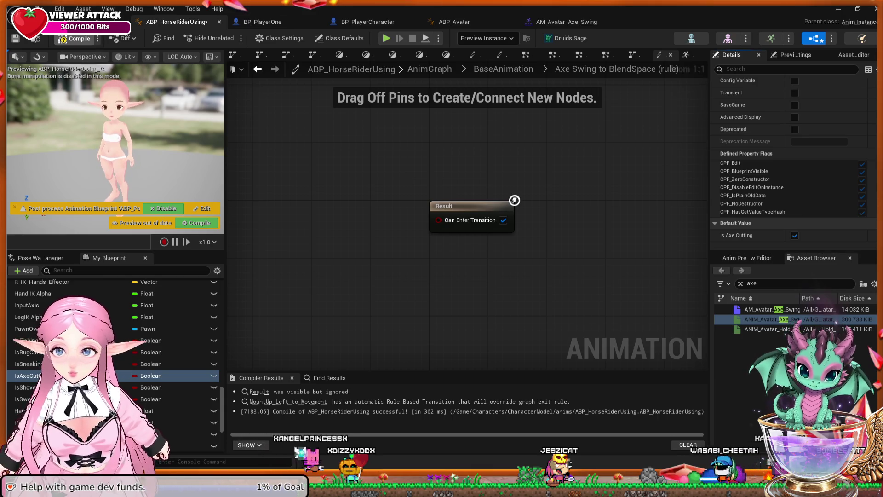
{"action": "key", "text": "F7"}
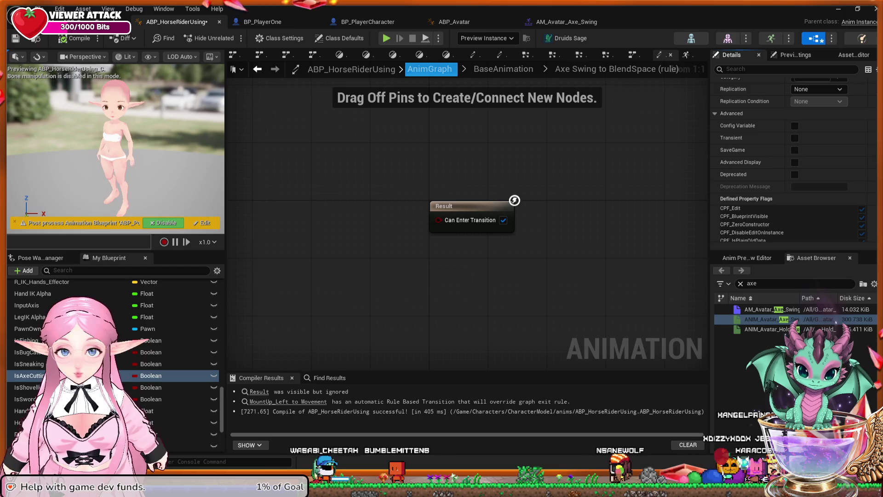
{"action": "left_click", "coordinate": [429, 69]}
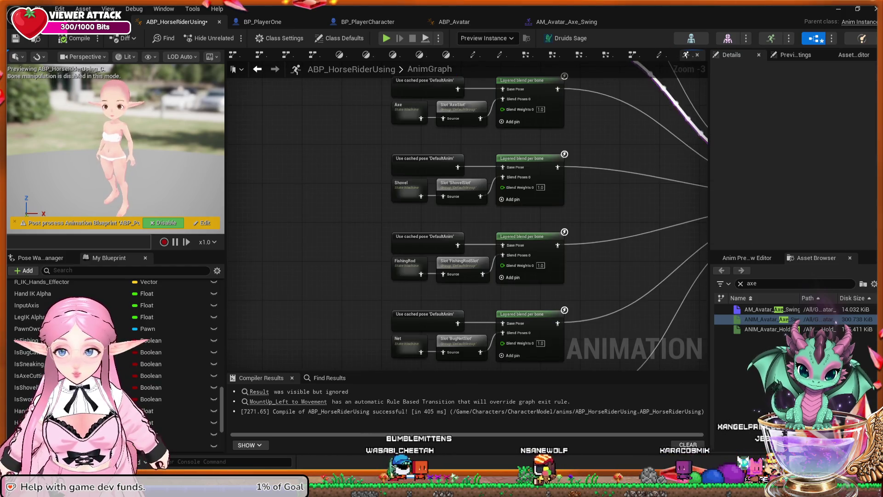
Pan to the Blend Poses by bool node and select its Horse Mode getter to inspect it.
{"action": "mouse_move", "coordinate": [622, 198]}
{"action": "left_mouse_down"}
{"action": "mouse_move", "coordinate": [467, 256]}
{"action": "mouse_move", "coordinate": [424, 312]}
{"action": "left_mouse_up"}
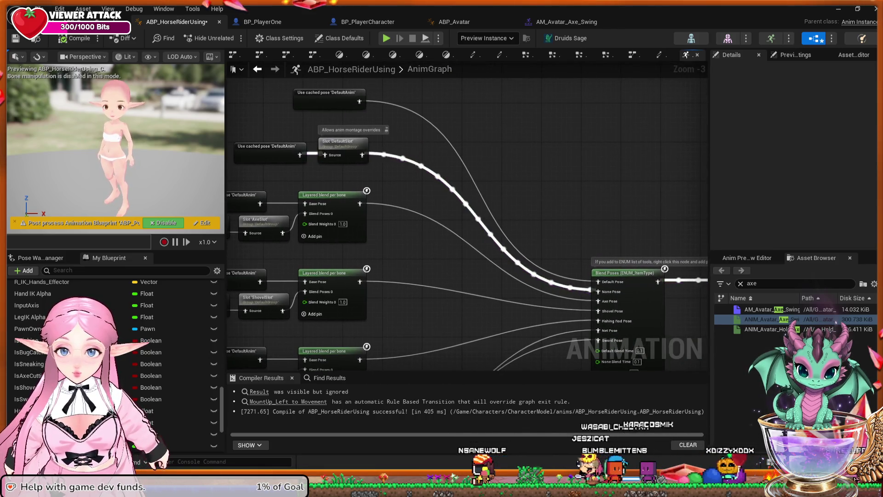
{"action": "mouse_move", "coordinate": [681, 313]}
{"action": "left_mouse_down"}
{"action": "mouse_move", "coordinate": [575, 244]}
{"action": "mouse_move", "coordinate": [520, 232]}
{"action": "mouse_move", "coordinate": [347, 230]}
{"action": "left_mouse_up"}
{"action": "mouse_move", "coordinate": [576, 133]}
{"action": "left_mouse_down"}
{"action": "mouse_move", "coordinate": [645, 134]}
{"action": "mouse_move", "coordinate": [480, 133]}
{"action": "mouse_move", "coordinate": [468, 163]}
{"action": "mouse_move", "coordinate": [427, 171]}
{"action": "mouse_move", "coordinate": [198, 181]}
{"action": "left_mouse_up"}
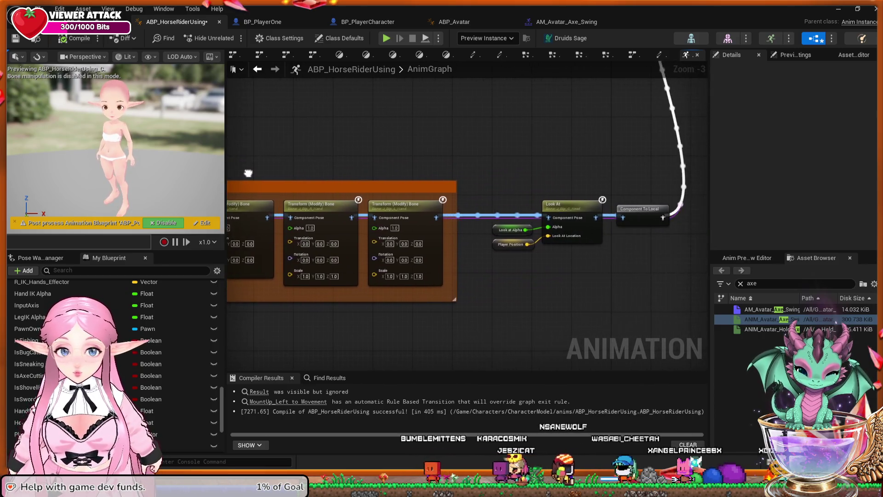
{"action": "mouse_move", "coordinate": [365, 172]}
{"action": "left_mouse_down"}
{"action": "mouse_move", "coordinate": [335, 231]}
{"action": "mouse_move", "coordinate": [363, 276]}
{"action": "mouse_move", "coordinate": [405, 253]}
{"action": "mouse_move", "coordinate": [413, 227]}
{"action": "mouse_move", "coordinate": [426, 344]}
{"action": "left_mouse_up"}
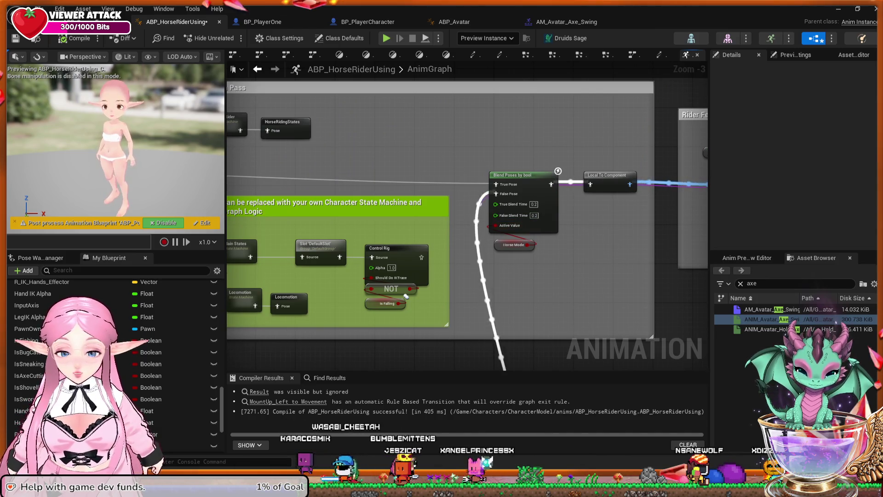
{"action": "mouse_move", "coordinate": [520, 310]}
{"action": "left_mouse_down"}
{"action": "mouse_move", "coordinate": [534, 104]}
{"action": "mouse_move", "coordinate": [520, 322]}
{"action": "mouse_move", "coordinate": [506, 367]}
{"action": "mouse_move", "coordinate": [497, 184]}
{"action": "mouse_move", "coordinate": [479, 297]}
{"action": "left_mouse_up"}
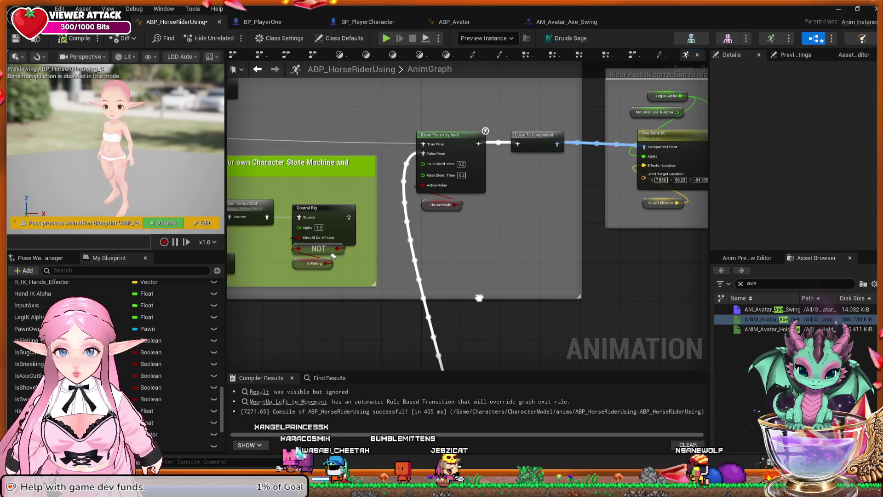
{"action": "left_click_drag", "start_coordinate": [478, 297], "coordinate": [502, 270]}
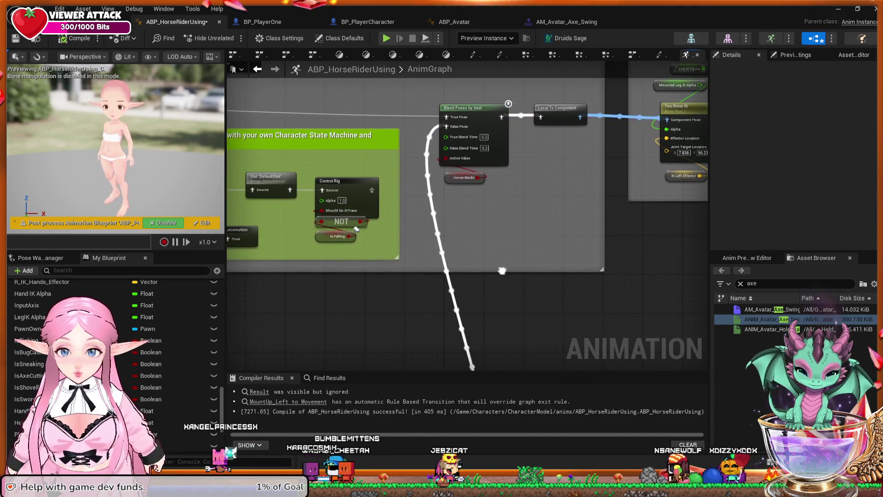
{"action": "mouse_move", "coordinate": [604, 243]}
{"action": "left_mouse_down"}
{"action": "mouse_move", "coordinate": [449, 250]}
{"action": "mouse_move", "coordinate": [412, 284]}
{"action": "mouse_move", "coordinate": [355, 296]}
{"action": "mouse_move", "coordinate": [416, 286]}
{"action": "mouse_move", "coordinate": [461, 266]}
{"action": "mouse_move", "coordinate": [573, 264]}
{"action": "left_mouse_up"}
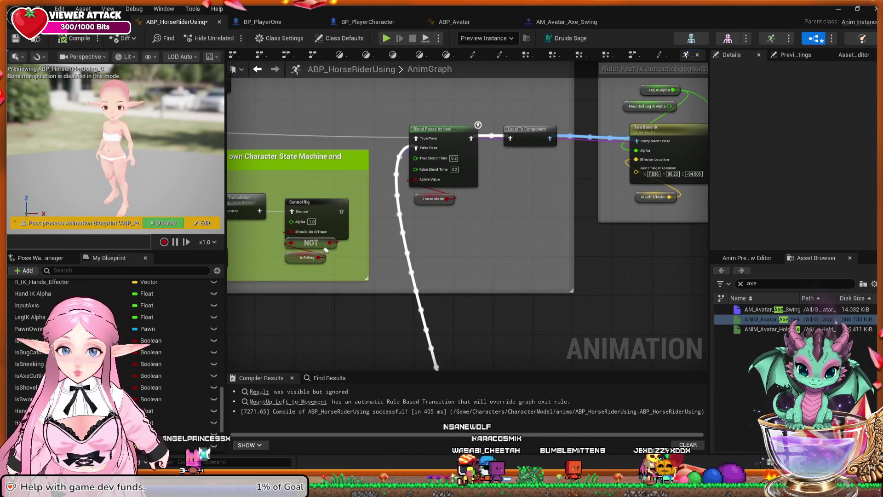
{"action": "left_click", "coordinate": [434, 199]}
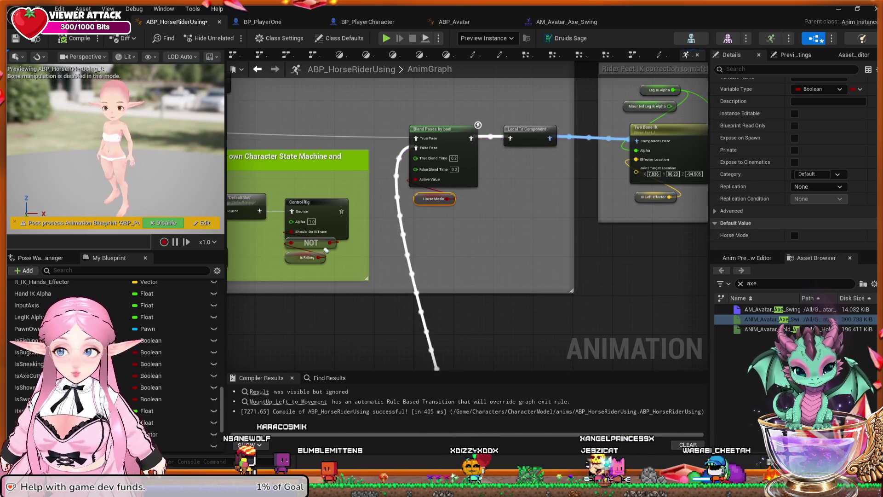
Pan to the graph's end, check the existing Slot node, and drag Output Pose further right.
{"action": "mouse_move", "coordinate": [325, 250]}
{"action": "left_mouse_down"}
{"action": "mouse_move", "coordinate": [575, 276]}
{"action": "mouse_move", "coordinate": [472, 296]}
{"action": "mouse_move", "coordinate": [285, 294]}
{"action": "left_mouse_up"}
{"action": "left_click_drag", "start_coordinate": [483, 295], "coordinate": [308, 292]}
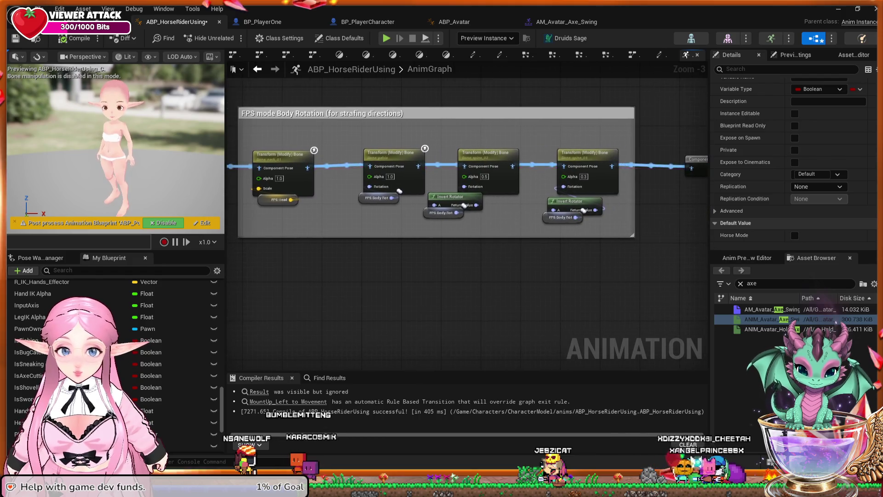
{"action": "left_click_drag", "start_coordinate": [526, 296], "coordinate": [359, 298]}
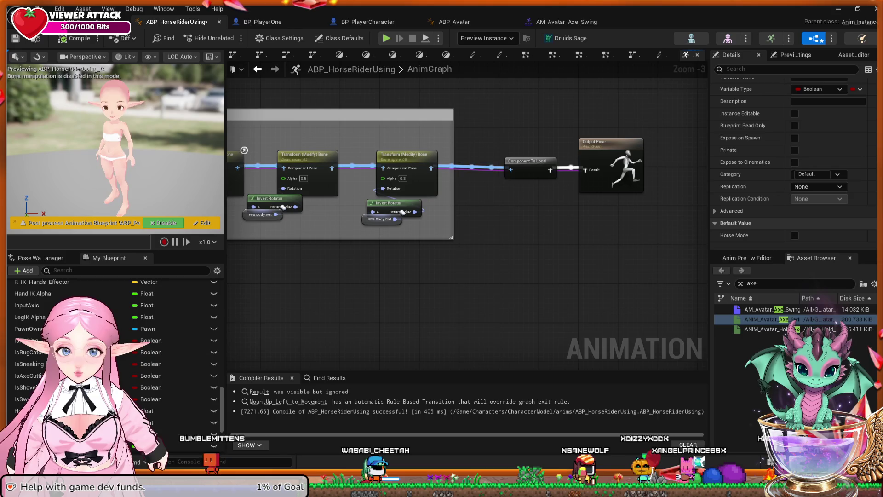
{"action": "scroll", "coordinate": [379, 310], "scroll_direction": "down", "scroll_amount": 2}
{"action": "mouse_move", "coordinate": [378, 310]}
{"action": "left_mouse_down"}
{"action": "mouse_move", "coordinate": [405, 148]}
{"action": "mouse_move", "coordinate": [404, 178]}
{"action": "mouse_move", "coordinate": [439, 230]}
{"action": "left_mouse_up"}
{"action": "mouse_move", "coordinate": [326, 279]}
{"action": "left_mouse_down"}
{"action": "mouse_move", "coordinate": [414, 285]}
{"action": "mouse_move", "coordinate": [623, 254]}
{"action": "mouse_move", "coordinate": [662, 115]}
{"action": "mouse_move", "coordinate": [673, 118]}
{"action": "left_mouse_up"}
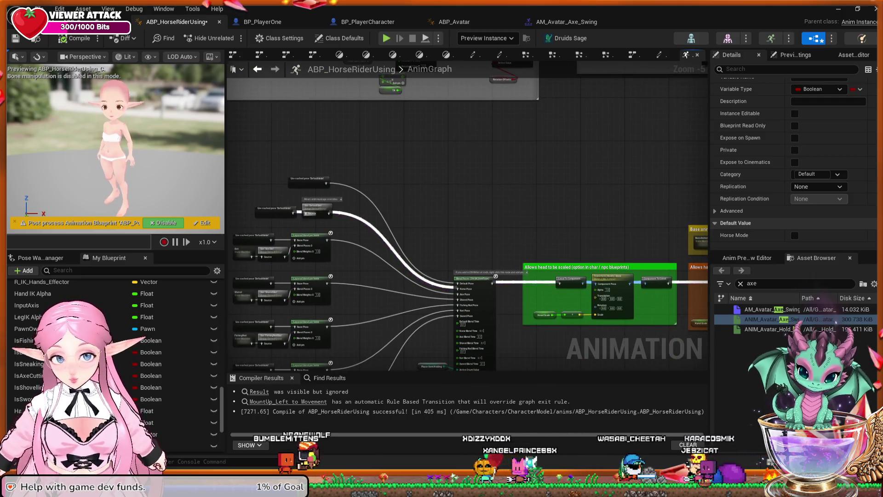
{"action": "left_click", "coordinate": [317, 207]}
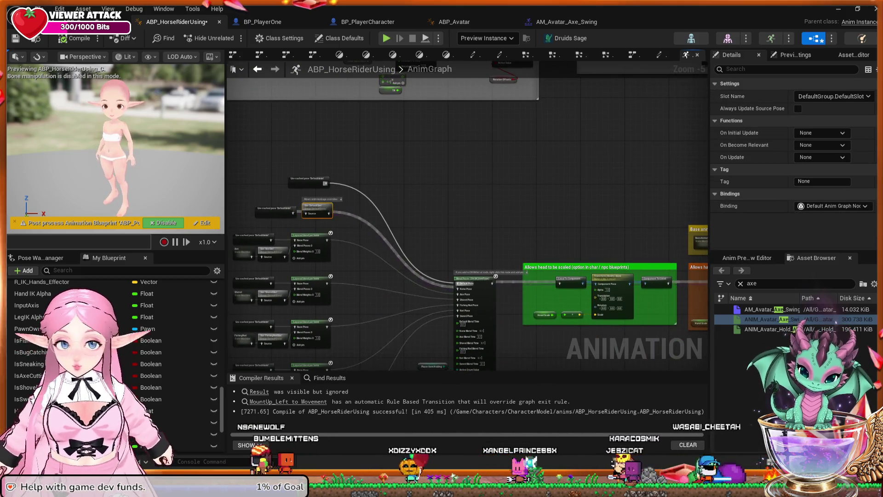
{"action": "mouse_move", "coordinate": [598, 322]}
{"action": "left_mouse_down"}
{"action": "mouse_move", "coordinate": [469, 194]}
{"action": "mouse_move", "coordinate": [331, 238]}
{"action": "mouse_move", "coordinate": [467, 234]}
{"action": "left_mouse_up"}
{"action": "left_click_drag", "start_coordinate": [492, 170], "coordinate": [586, 172]}
Paste a copy of the Slot node and place it just before Output Pose.
{"action": "key", "text": "Escape"}
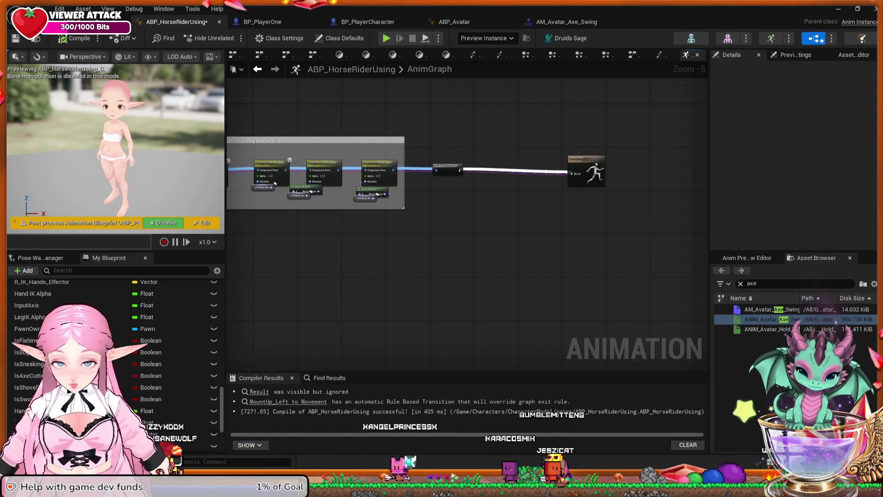
{"action": "key", "text": "ctrl+v"}
{"action": "left_click_drag", "start_coordinate": [473, 209], "coordinate": [530, 186]}
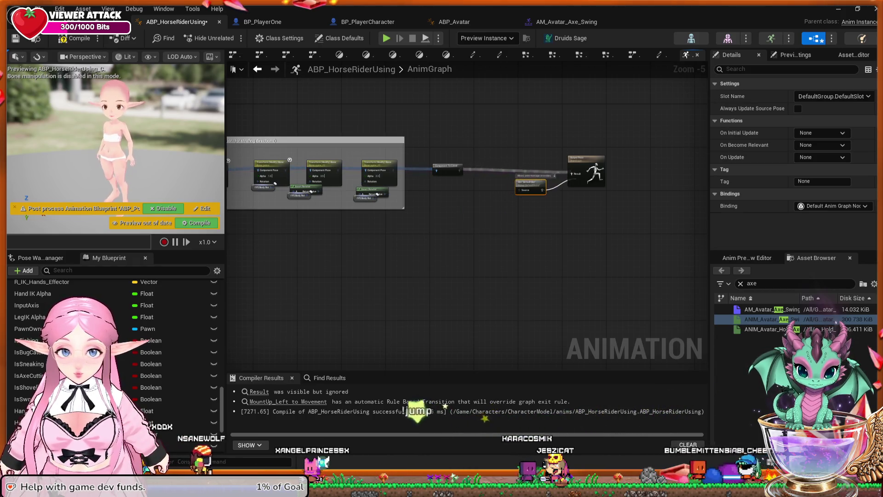
{"action": "left_click", "coordinate": [586, 161]}
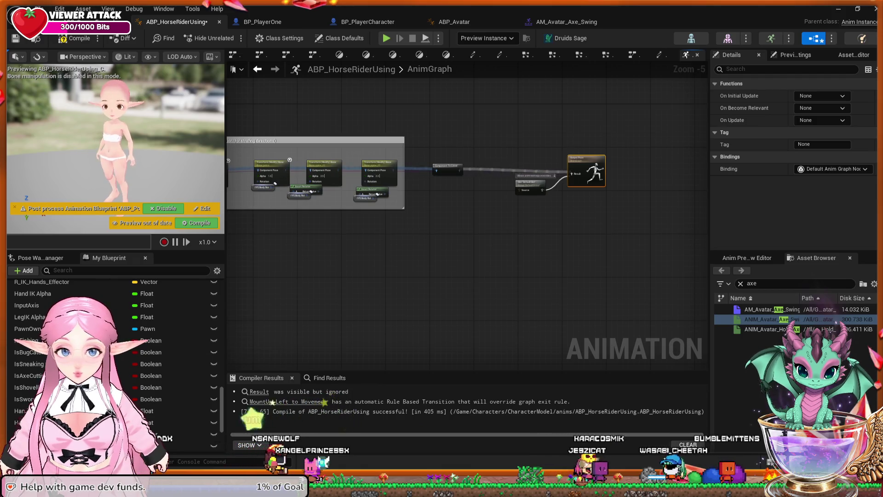
Select the Use cached pose 'DefaultAnim' node, recompile, and jump to where DefaultAnim is saved.
{"action": "mouse_move", "coordinate": [322, 239]}
{"action": "left_mouse_down"}
{"action": "mouse_move", "coordinate": [569, 241]}
{"action": "mouse_move", "coordinate": [551, 264]}
{"action": "mouse_move", "coordinate": [495, 283]}
{"action": "mouse_move", "coordinate": [589, 258]}
{"action": "mouse_move", "coordinate": [460, 331]}
{"action": "mouse_move", "coordinate": [355, 408]}
{"action": "left_mouse_up"}
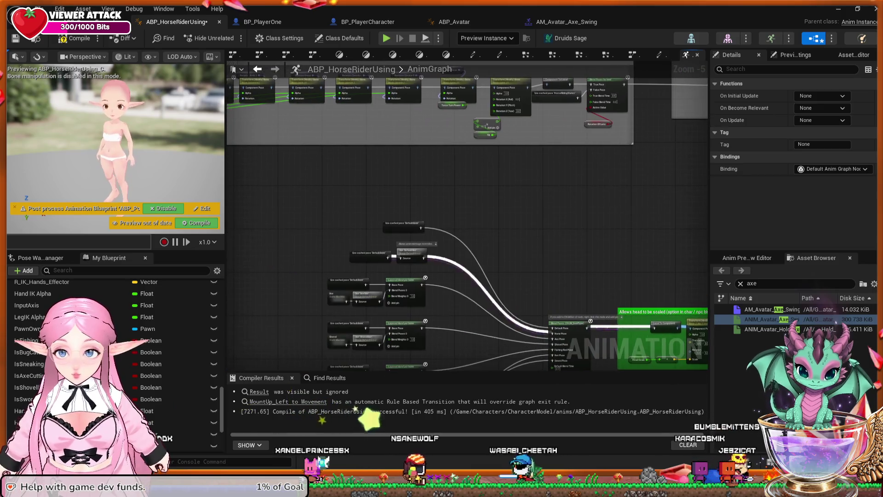
{"action": "left_click", "coordinate": [382, 257]}
{"action": "scroll", "coordinate": [382, 256], "scroll_direction": "up", "scroll_amount": 2}
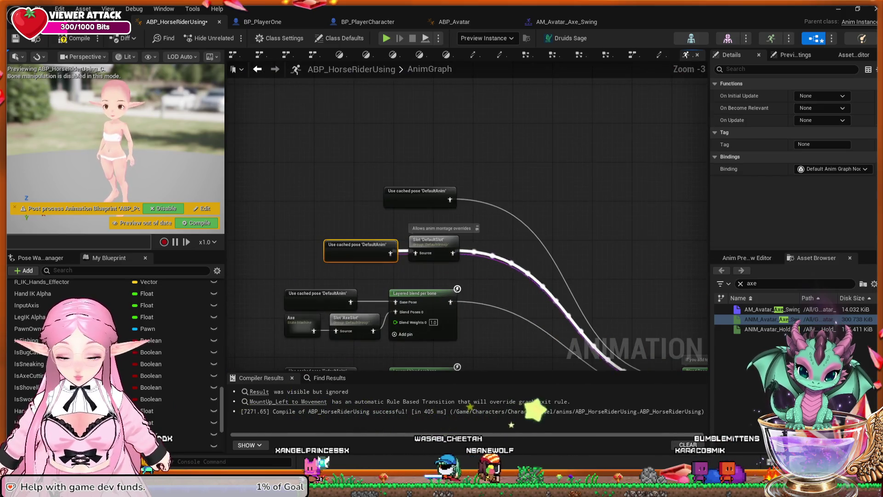
{"action": "mouse_move", "coordinate": [551, 245]}
{"action": "left_mouse_down"}
{"action": "mouse_move", "coordinate": [487, 207]}
{"action": "mouse_move", "coordinate": [475, 235]}
{"action": "mouse_move", "coordinate": [367, 268]}
{"action": "mouse_move", "coordinate": [349, 294]}
{"action": "mouse_move", "coordinate": [331, 272]}
{"action": "mouse_move", "coordinate": [257, 276]}
{"action": "left_mouse_up"}
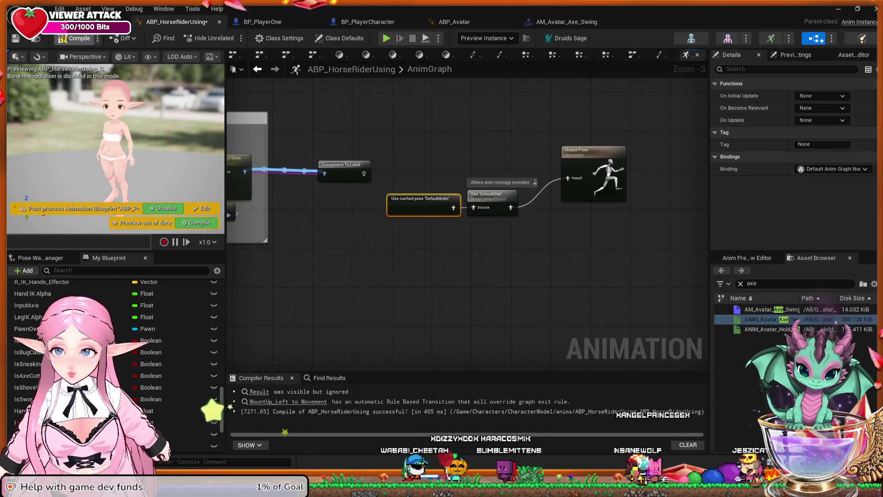
{"action": "left_click", "coordinate": [74, 38]}
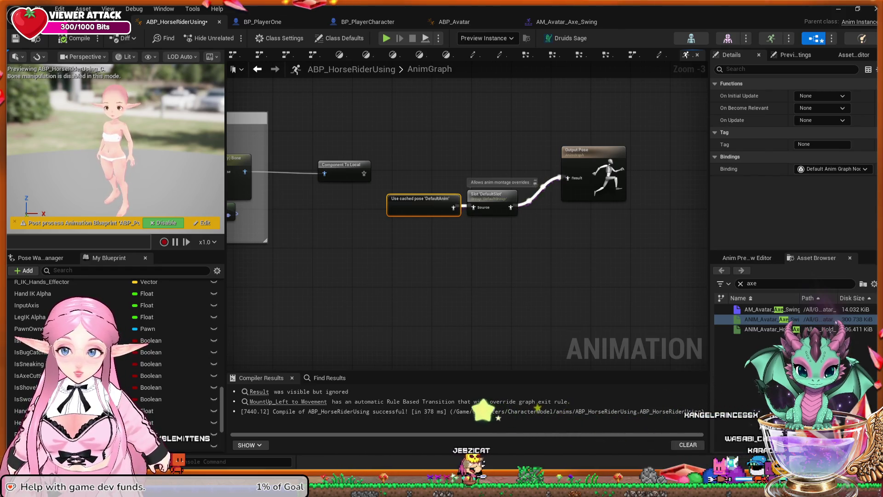
{"action": "double_click", "coordinate": [423, 204]}
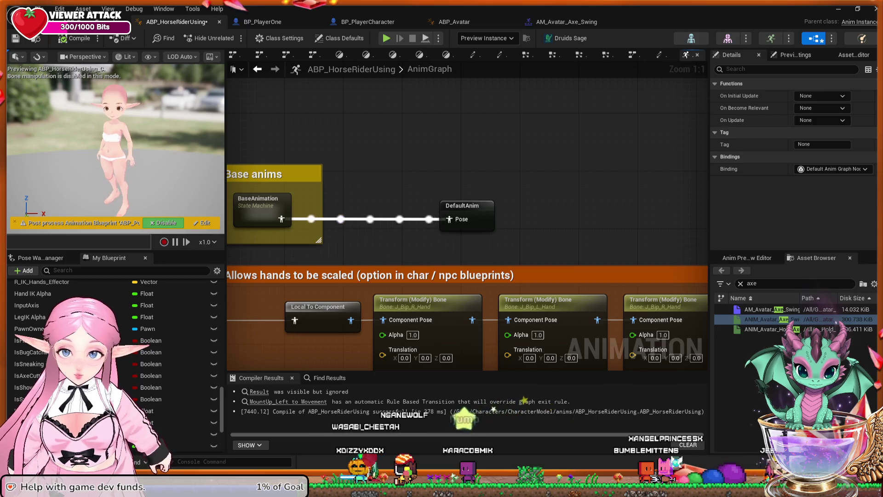
Enter BaseAnimation, peek into the Axe Swing state, then open the Axe Swing→BlendSpace transition rule.
{"action": "double_click", "coordinate": [261, 202]}
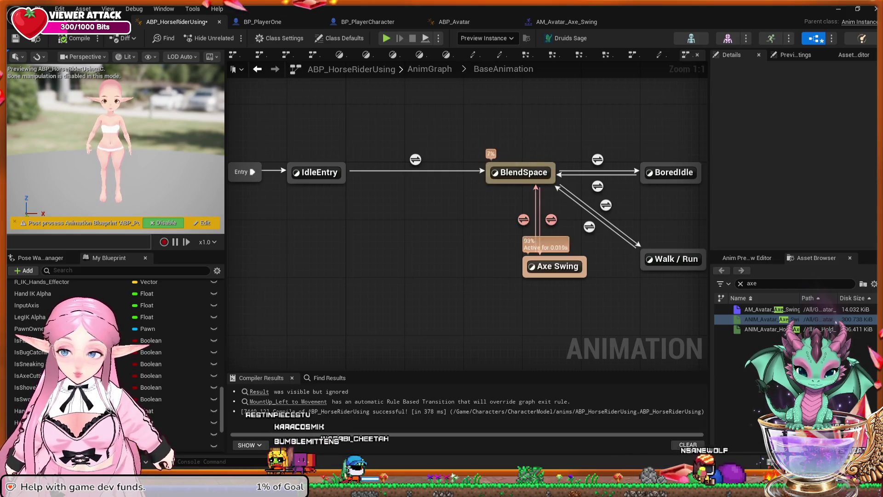
{"action": "left_click", "coordinate": [258, 69]}
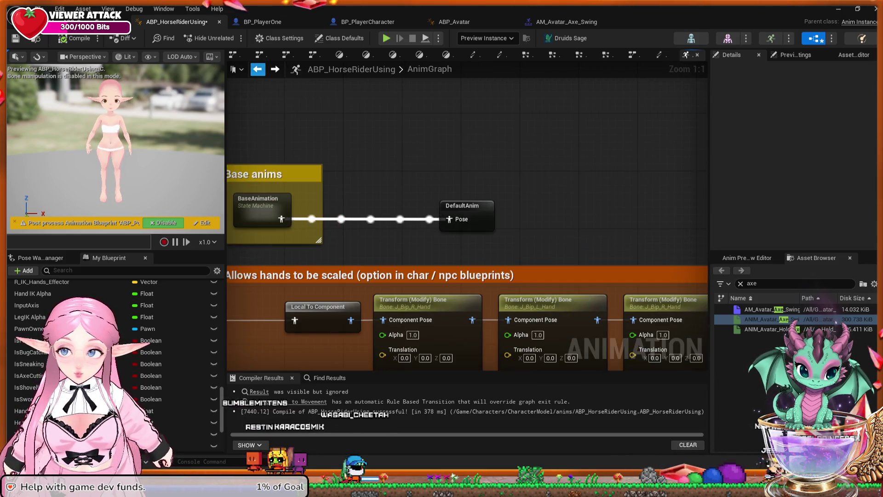
{"action": "left_click_drag", "start_coordinate": [383, 187], "coordinate": [404, 187]}
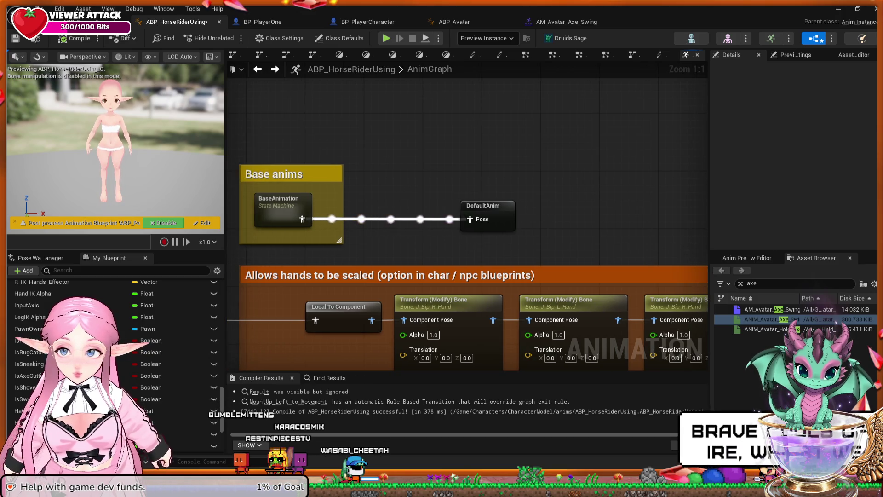
{"action": "double_click", "coordinate": [278, 202]}
{"action": "double_click", "coordinate": [557, 260]}
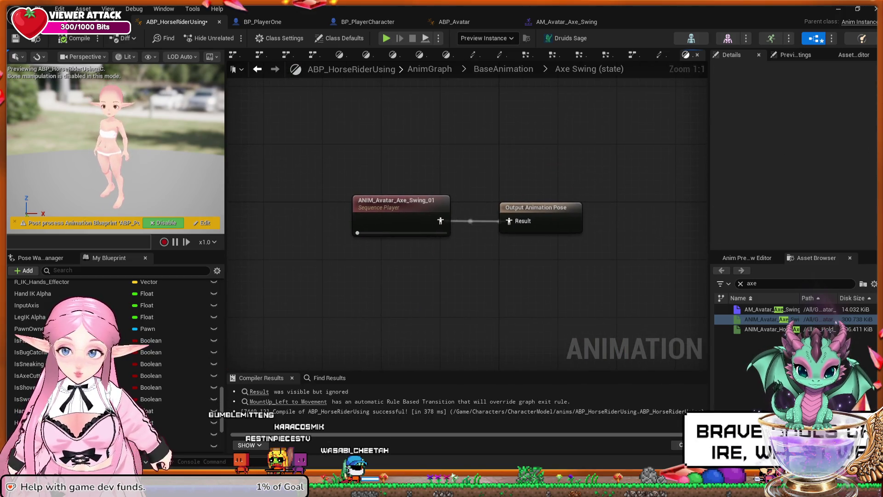
{"action": "left_click", "coordinate": [258, 69]}
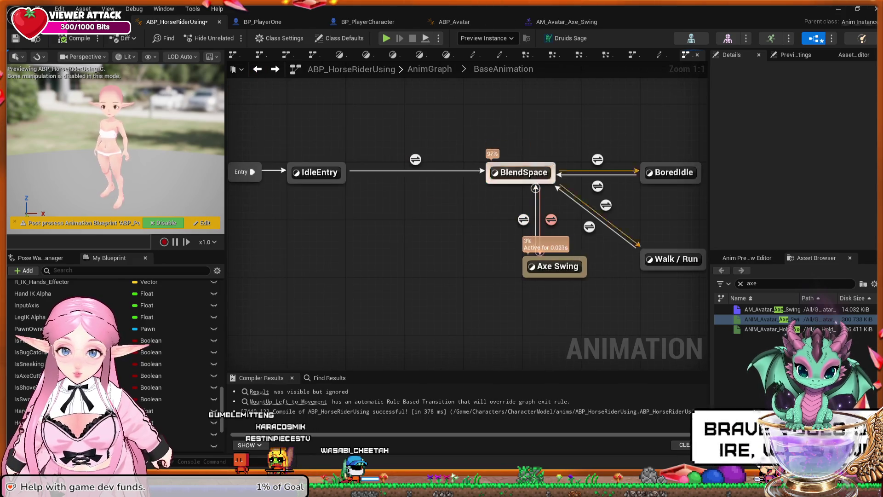
{"action": "double_click", "coordinate": [524, 220]}
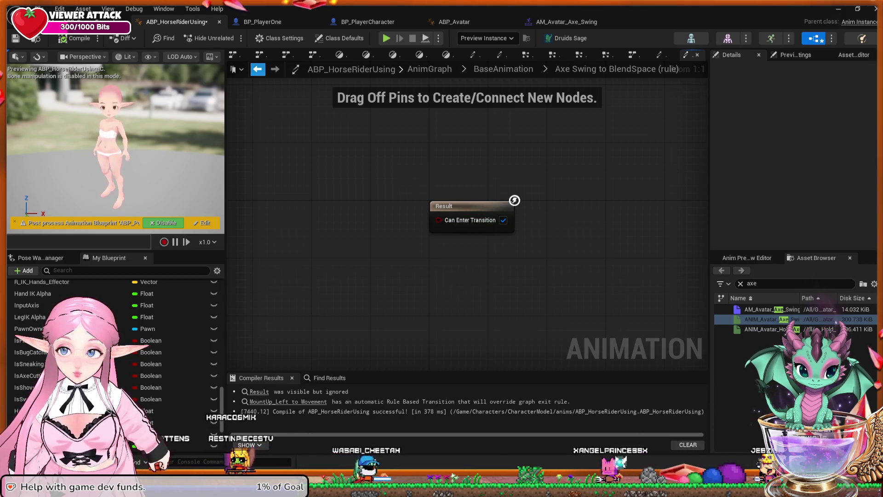
Check the transition's settings, then wire an Is Axe Cutting getter toward Can Enter Transition.
{"action": "key", "text": "alt+Left"}
{"action": "left_click", "coordinate": [524, 220]}
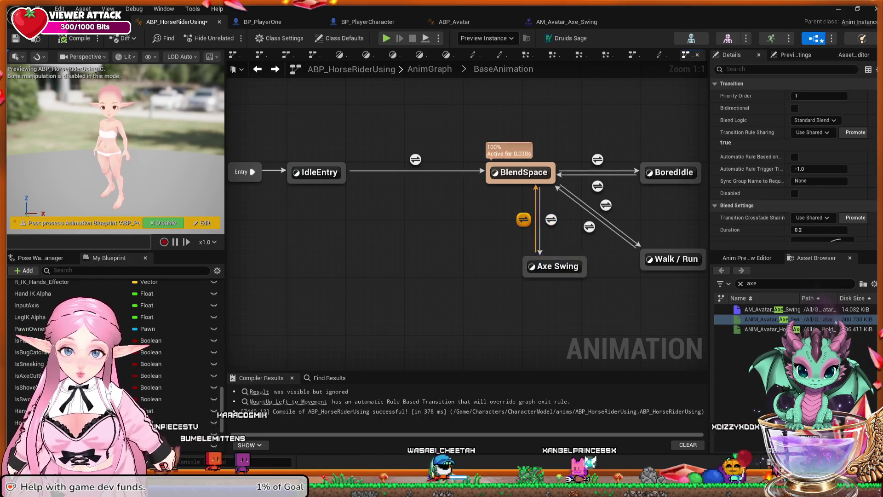
{"action": "key", "text": "alt+Right"}
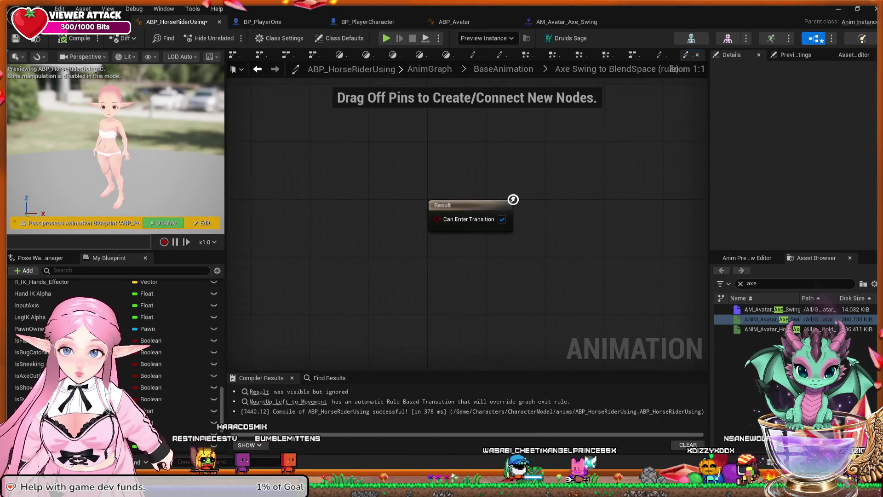
{"action": "left_click_drag", "start_coordinate": [439, 220], "coordinate": [401, 223]}
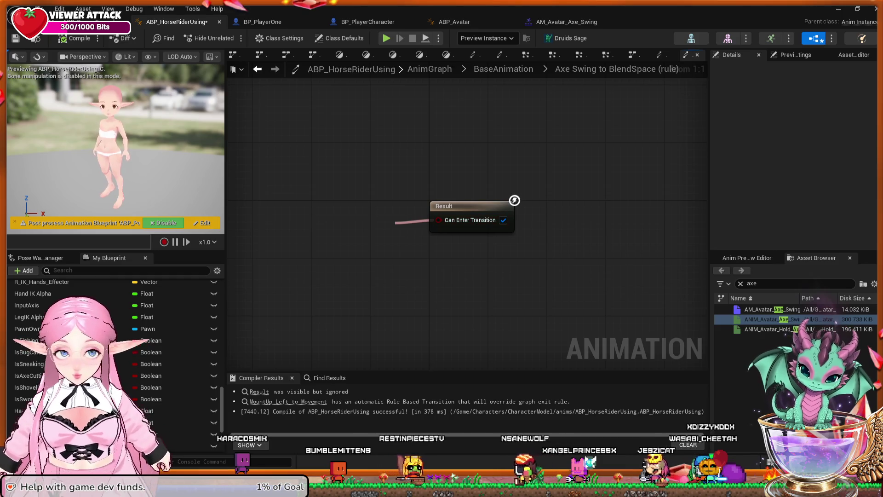
{"action": "left_click_drag", "start_coordinate": [395, 222], "coordinate": [400, 228]}
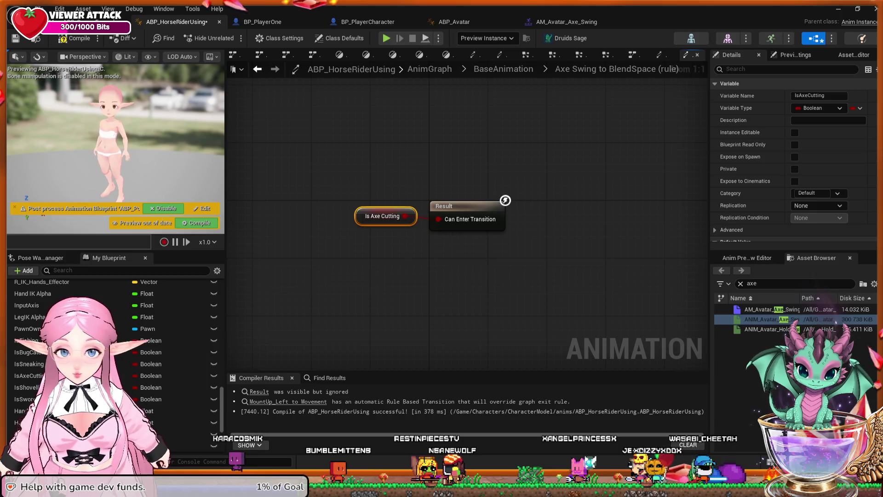
{"action": "left_click_drag", "start_coordinate": [382, 215], "coordinate": [382, 223]}
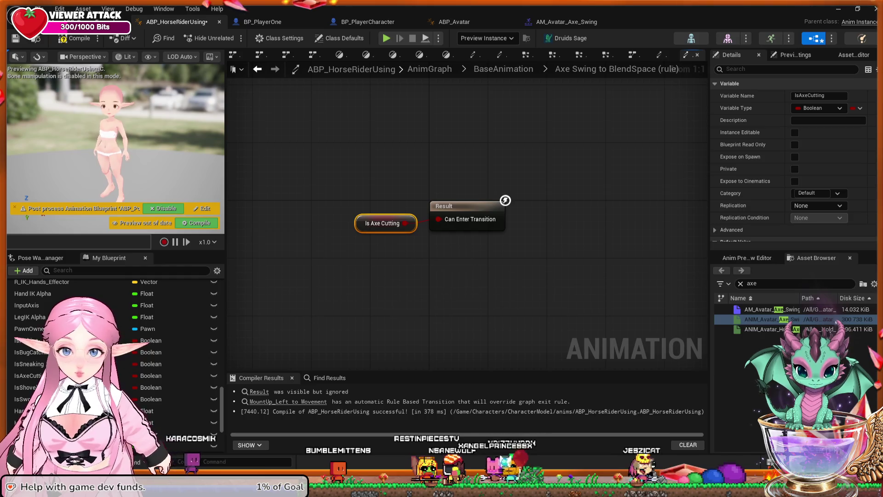
{"action": "left_click_drag", "start_coordinate": [382, 223], "coordinate": [308, 223]}
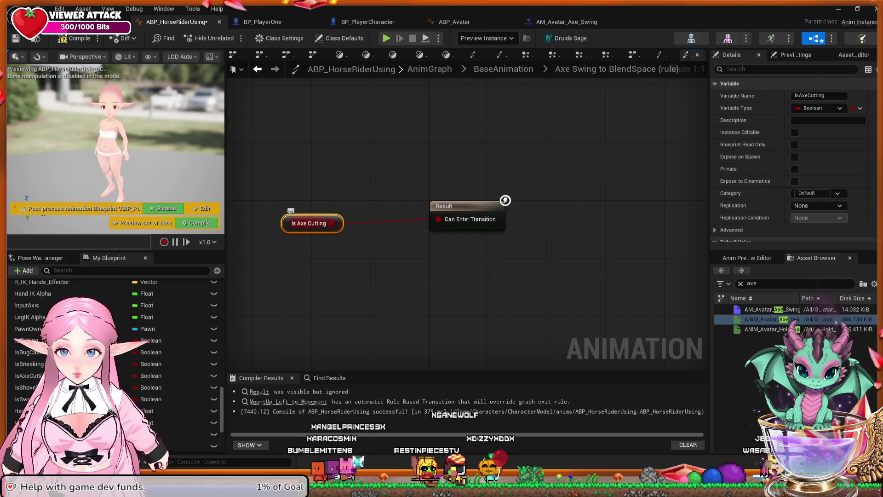
Insert a NOT node to invert Is Axe Cutting, recompile, and start a play session.
{"action": "left_click_drag", "start_coordinate": [332, 223], "coordinate": [363, 226]}
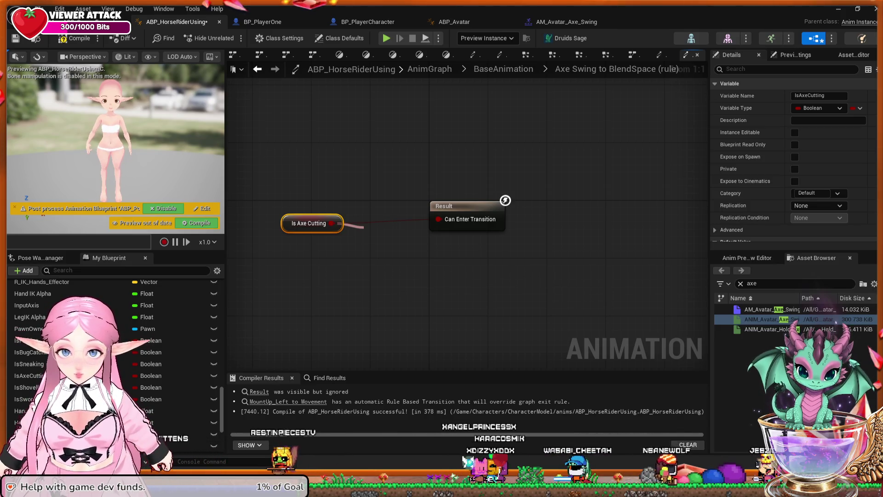
{"action": "key", "text": "Return"}
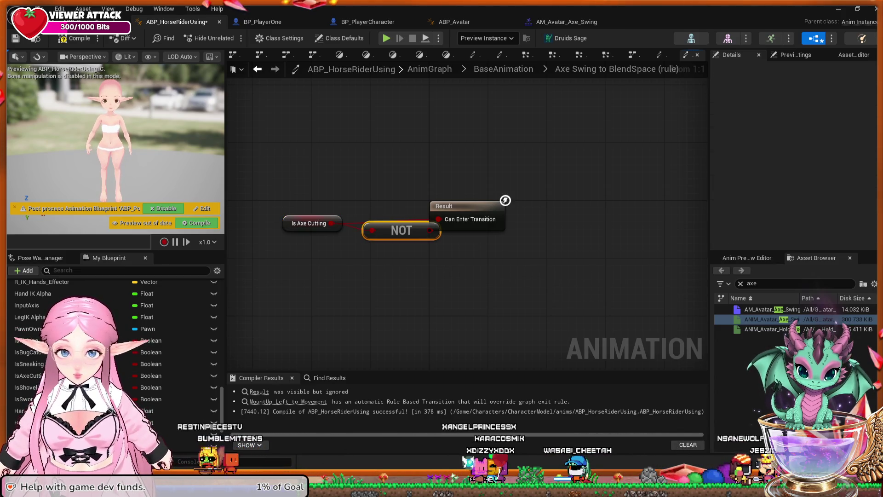
{"action": "mouse_move", "coordinate": [401, 230]}
{"action": "left_mouse_down"}
{"action": "mouse_move", "coordinate": [387, 238]}
{"action": "mouse_move", "coordinate": [387, 223]}
{"action": "left_mouse_up"}
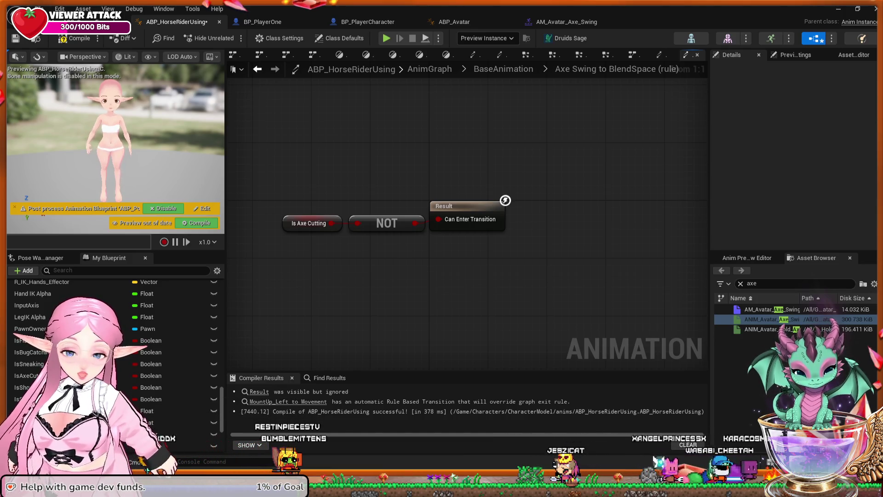
{"action": "key", "text": "F7"}
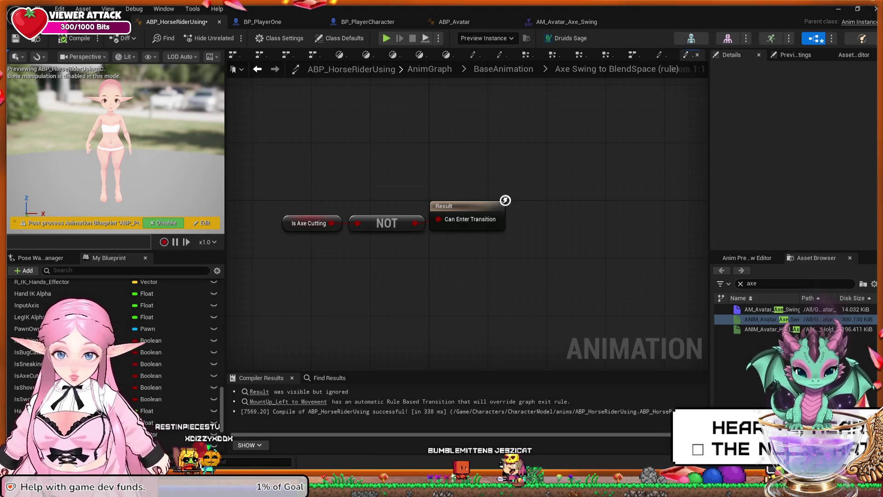
{"action": "key", "text": "alt+p"}
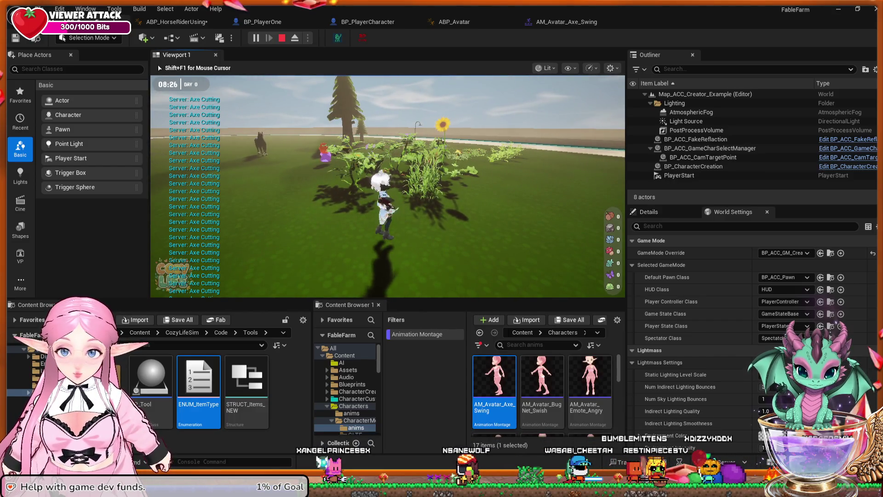
Walk the character around the farm with W, A and D to test axe cutting, then stop playing.
{"action": "key", "text": "w"}
{"action": "key", "text": "w"}
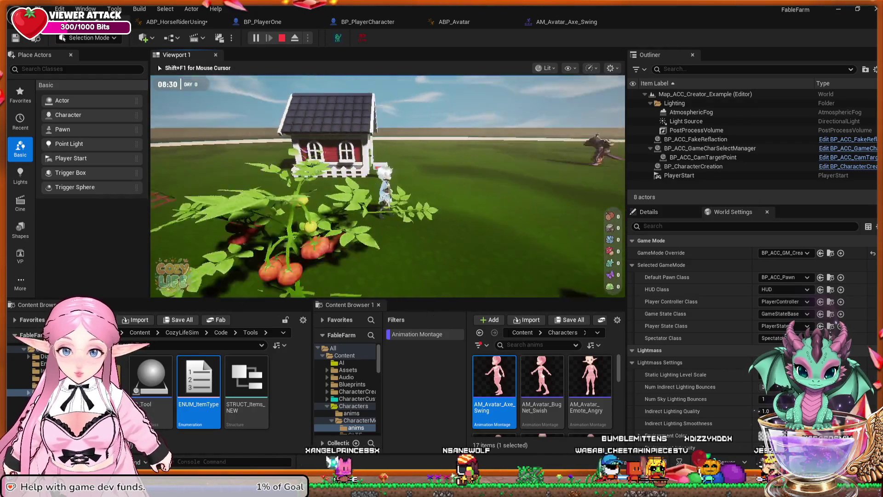
{"action": "key", "text": "w"}
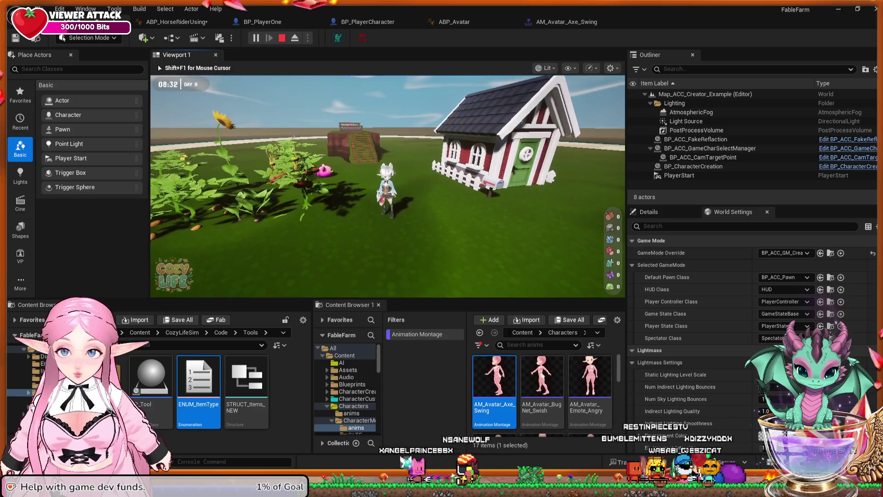
{"action": "key", "text": "w"}
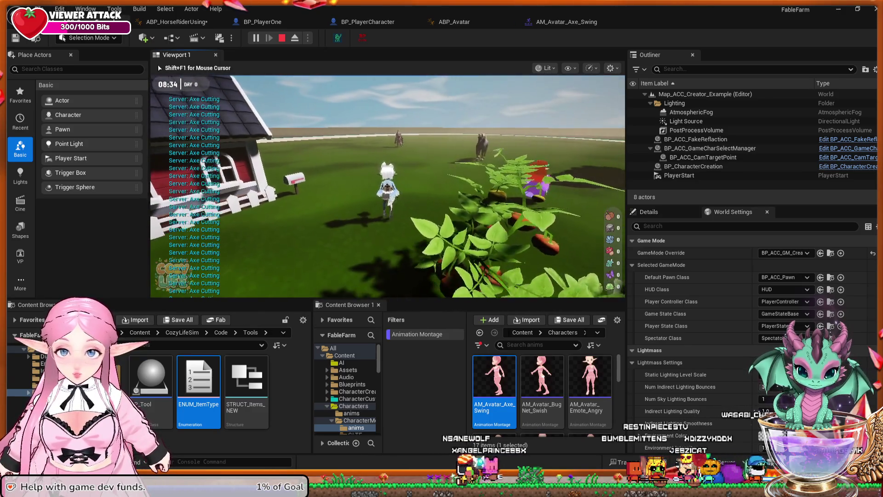
{"action": "key", "text": "w"}
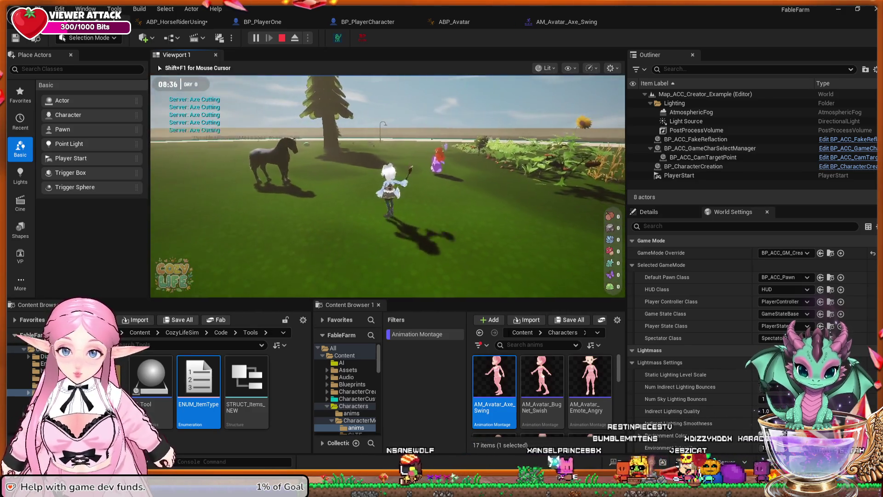
{"action": "key", "text": "w"}
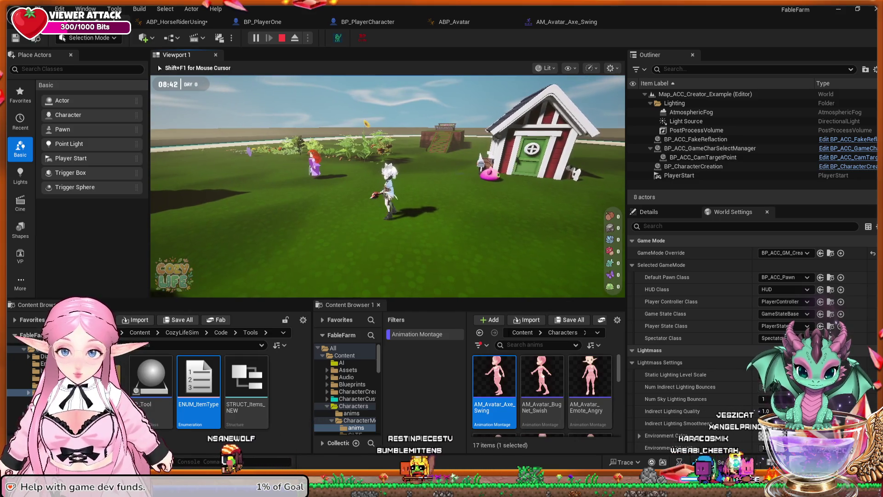
{"action": "key", "text": "a"}
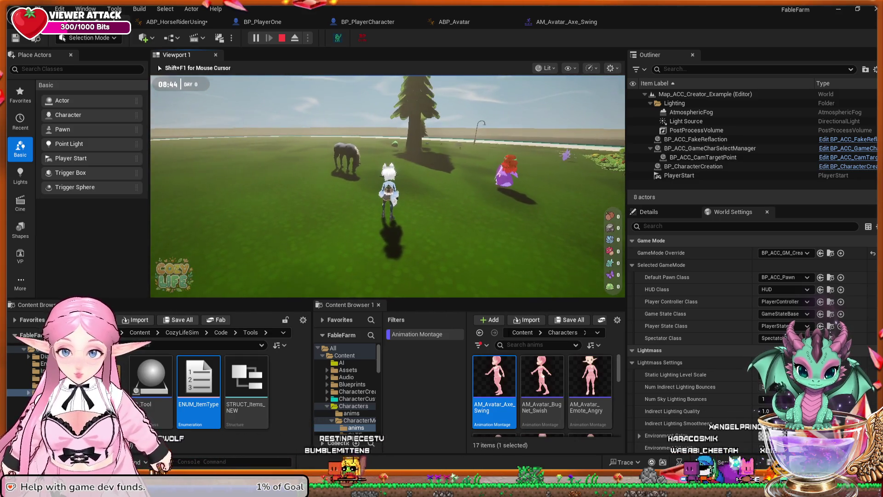
{"action": "key", "text": "d"}
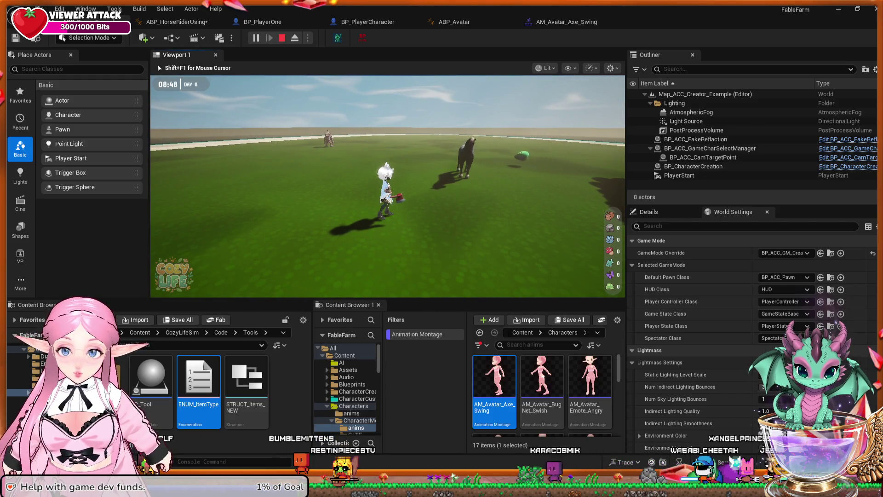
{"action": "key", "text": "Escape"}
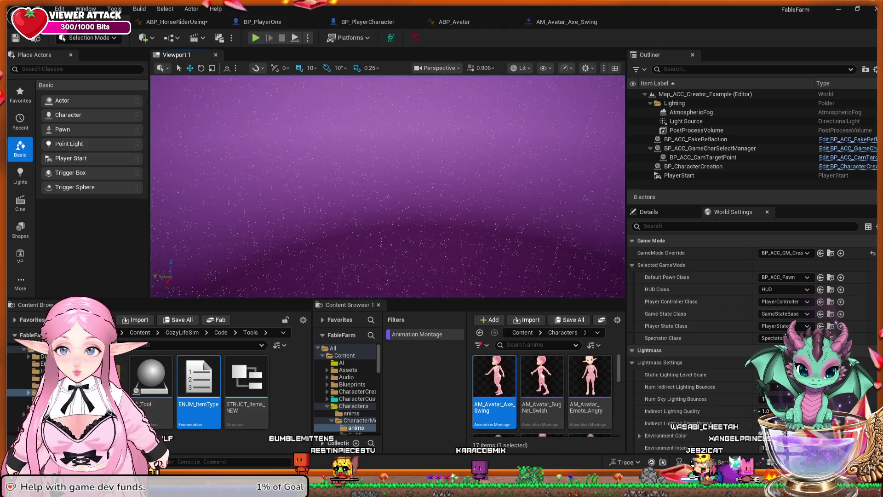
Switch to the BP_PlayerOne Blueprint tab.
{"action": "left_click", "coordinate": [262, 21]}
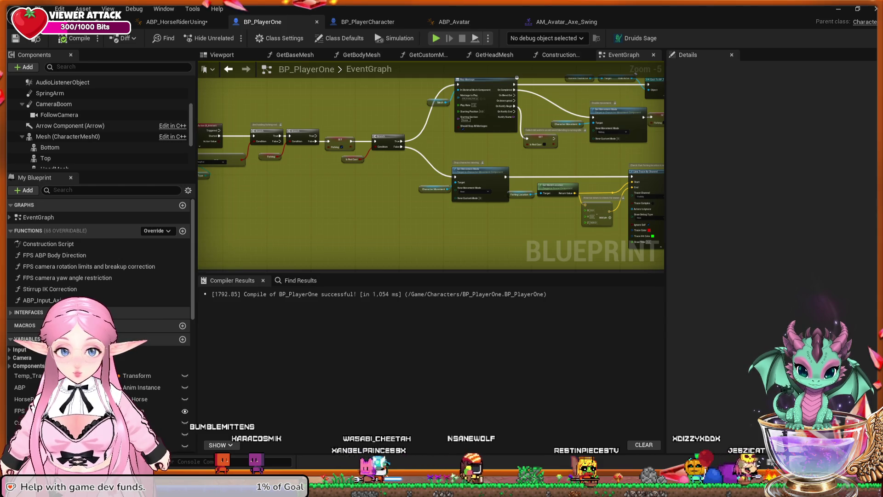
Pan and zoom BP_PlayerOne's EventGraph onto the Play Montage node, then switch to ABP_Avatar.
{"action": "mouse_move", "coordinate": [521, 159]}
{"action": "left_mouse_down"}
{"action": "mouse_move", "coordinate": [469, 180]}
{"action": "mouse_move", "coordinate": [394, 172]}
{"action": "left_mouse_up"}
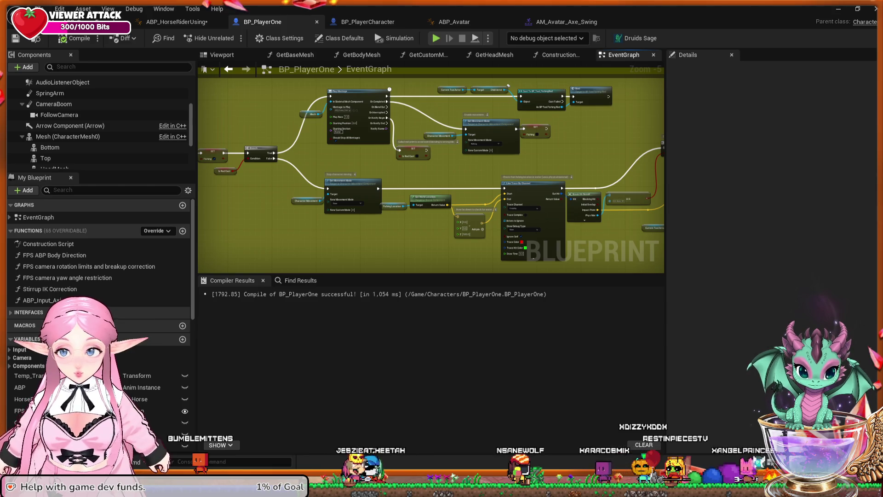
{"action": "scroll", "coordinate": [296, 178], "scroll_direction": "up", "scroll_amount": 1}
{"action": "scroll", "coordinate": [295, 178], "scroll_direction": "up", "scroll_amount": 1}
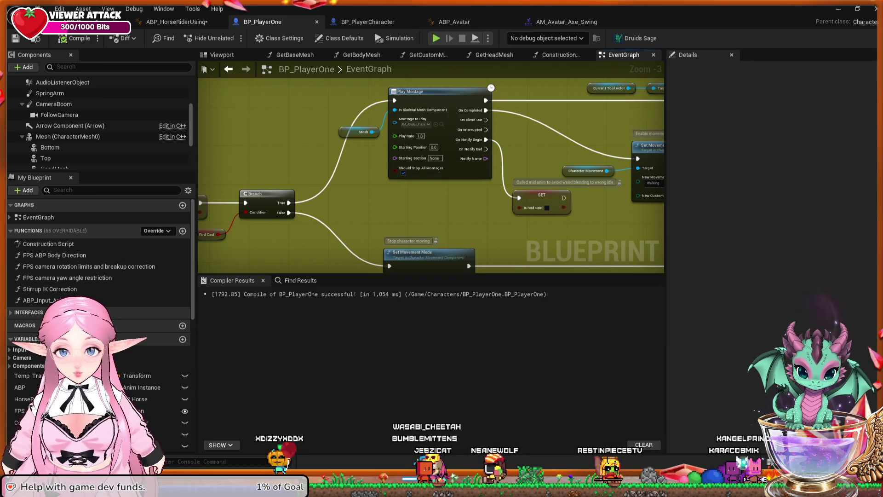
{"action": "left_click", "coordinate": [454, 22]}
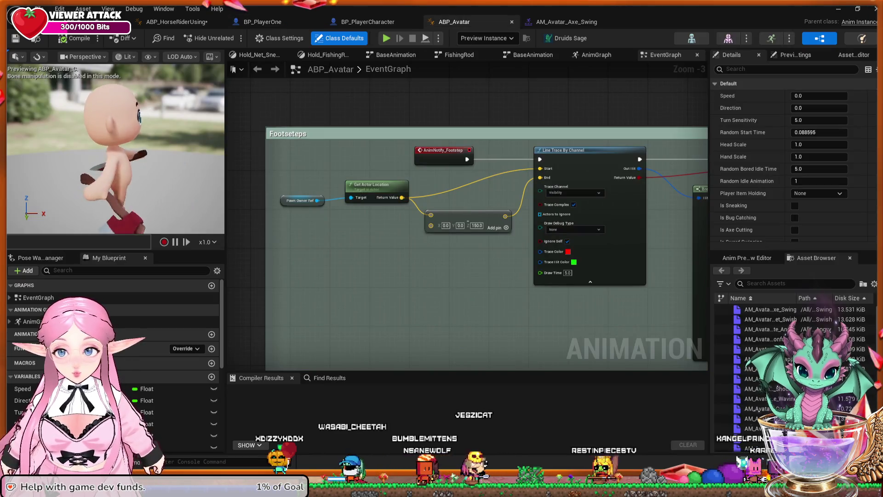
Switch back to the ABP_HorseRiderUsing tab showing the Axe Swing to BlendSpace rule.
{"action": "left_click", "coordinate": [177, 22]}
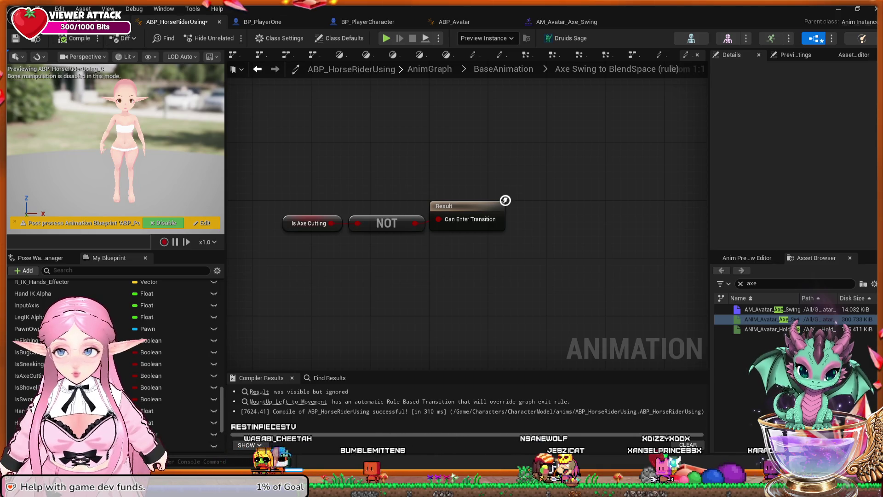
Return to ABP_HorseRiderUsing and go up to the BaseAnimation state machine with its Axe Swing state.
{"action": "key", "text": "alt+Tab"}
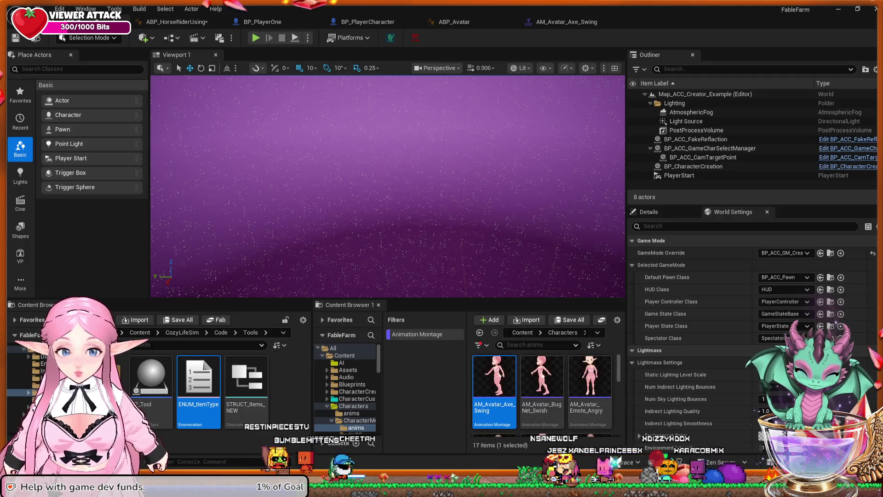
{"action": "key", "text": "alt+Tab"}
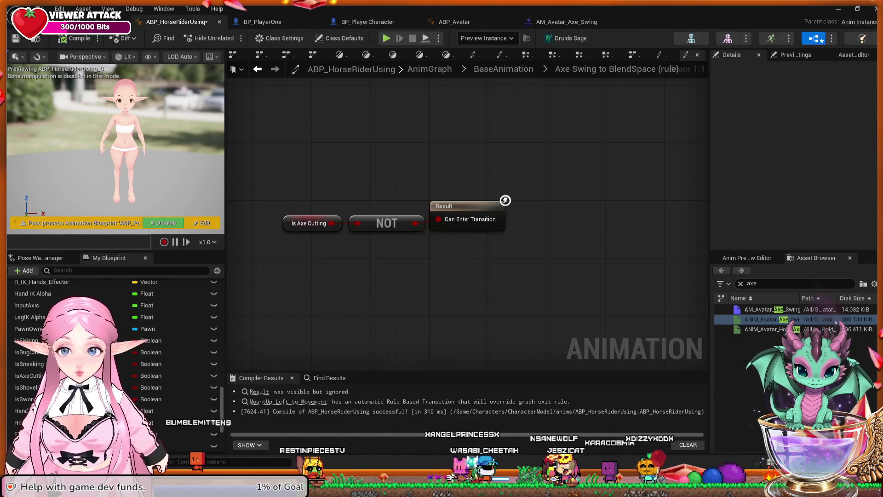
{"action": "left_click", "coordinate": [503, 69]}
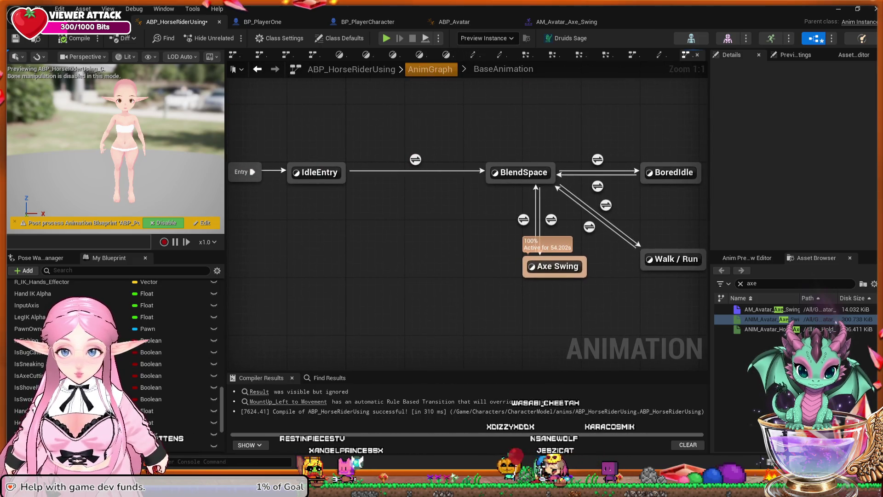
Go up to ABP_HorseRiderUsing's top-level AnimGraph and shift the view slightly.
{"action": "left_click", "coordinate": [430, 69]}
{"action": "left_click_drag", "start_coordinate": [496, 168], "coordinate": [503, 160]}
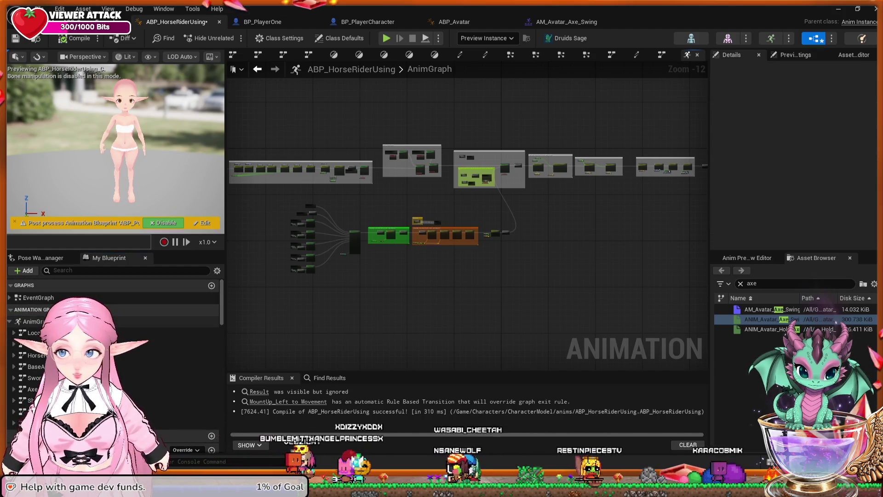
Pan across the AnimGraph's left and right node chains, then switch back to BP_PlayerOne's EventGraph.
{"action": "left_click_drag", "start_coordinate": [503, 160], "coordinate": [435, 218]}
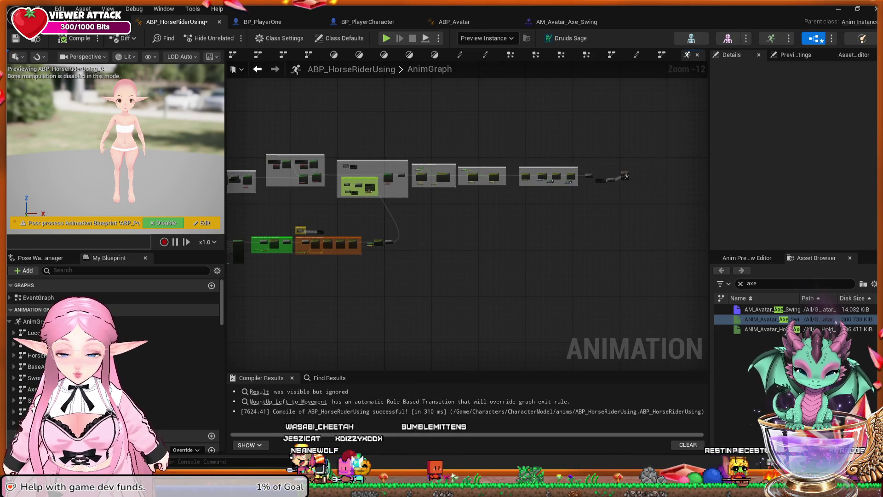
{"action": "left_click_drag", "start_coordinate": [429, 221], "coordinate": [480, 221]}
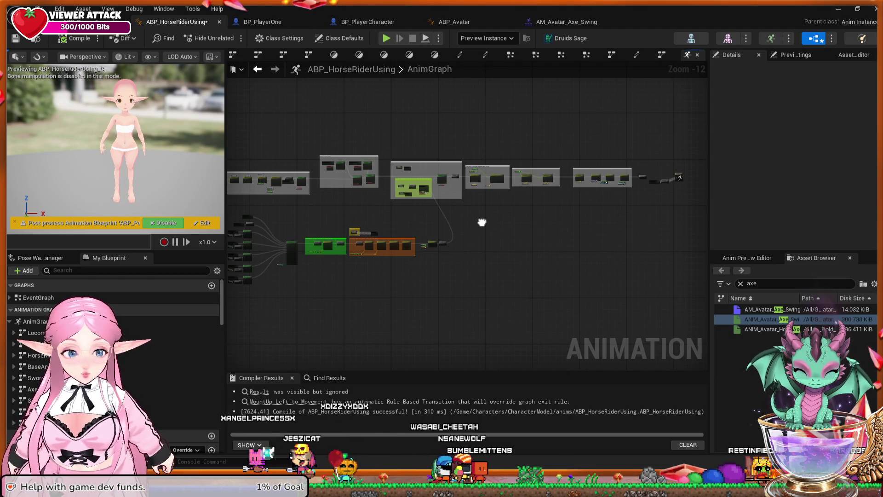
{"action": "left_click_drag", "start_coordinate": [482, 222], "coordinate": [474, 222]}
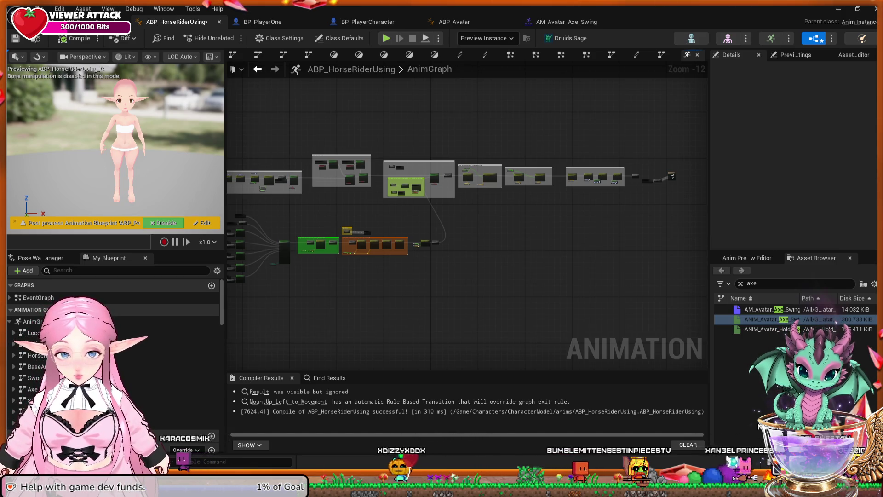
{"action": "key", "text": "ctrl+Tab"}
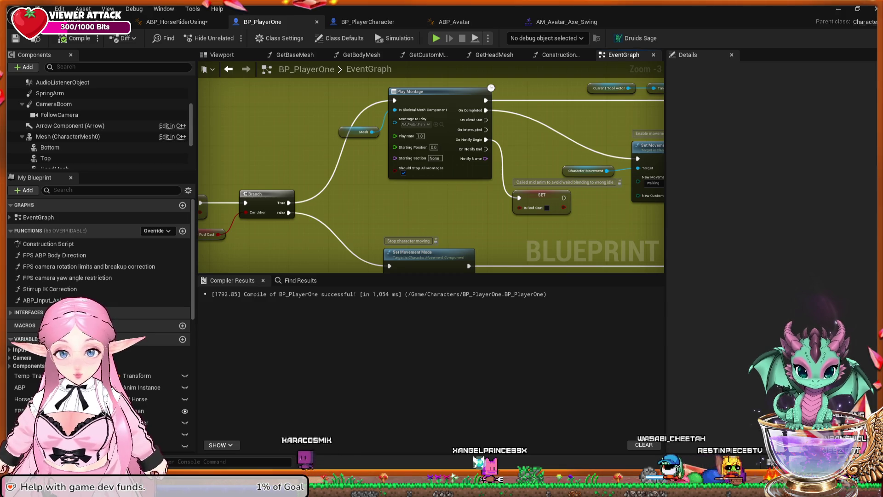
Add a Custom Event node named CustomEvent near the Play Montage logic and zoom in.
{"action": "key", "text": "Return"}
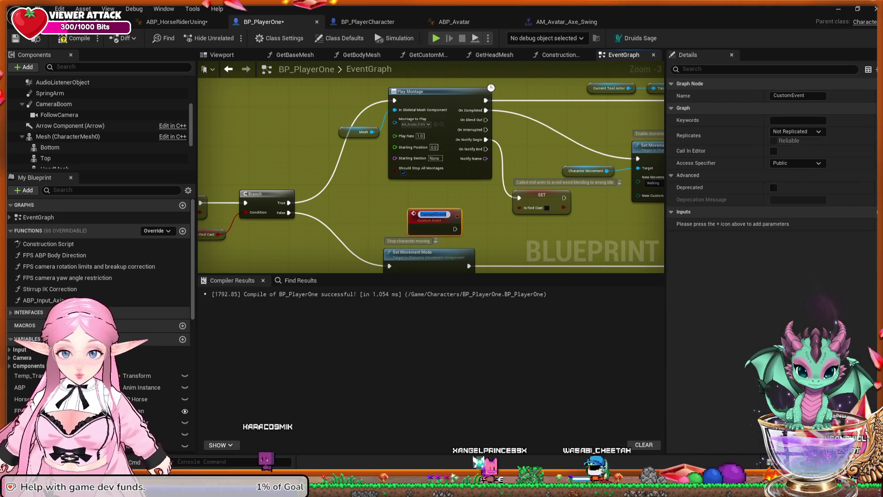
{"action": "key", "text": "Return"}
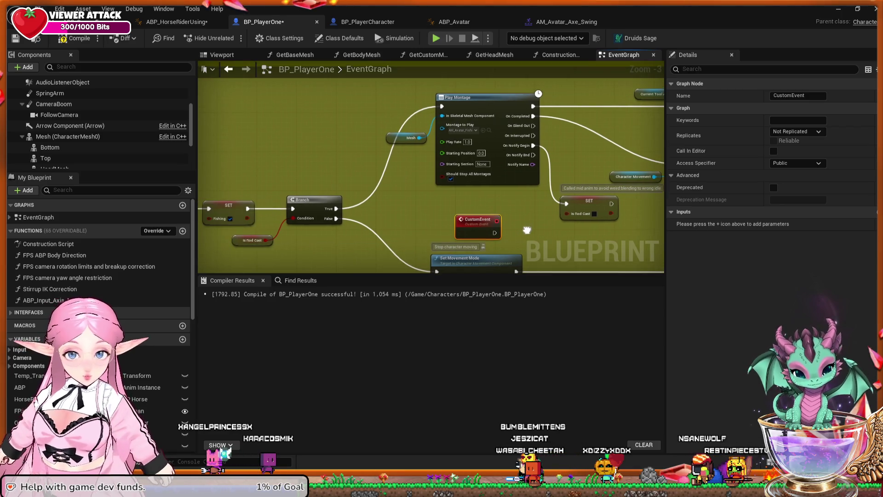
{"action": "scroll", "coordinate": [431, 175], "scroll_direction": "up", "scroll_amount": 1}
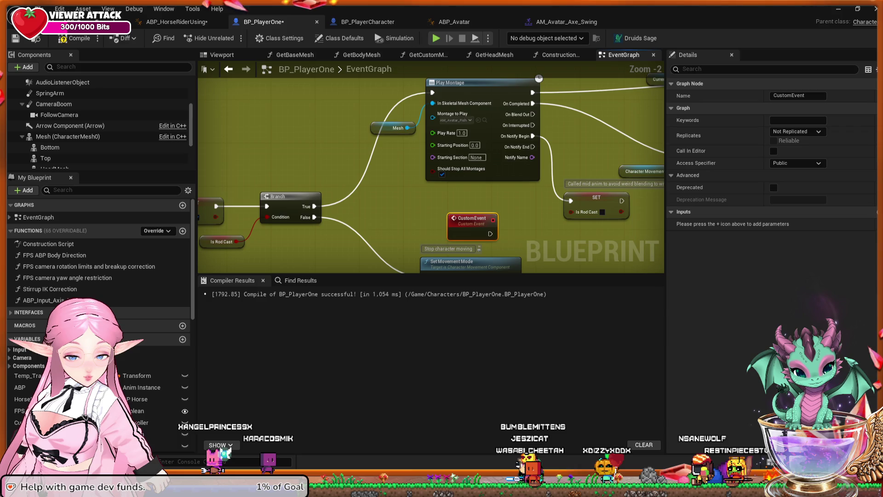
{"action": "scroll", "coordinate": [431, 174], "scroll_direction": "up", "scroll_amount": 2}
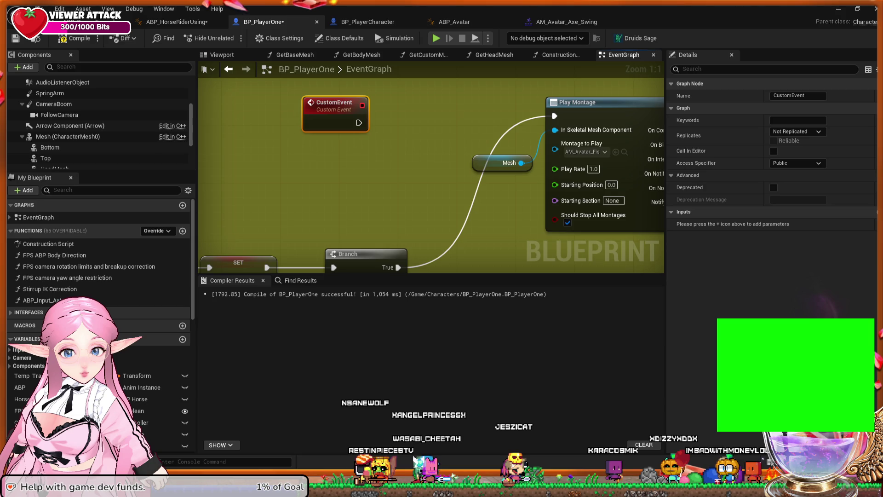
{"action": "key", "text": "Escape"}
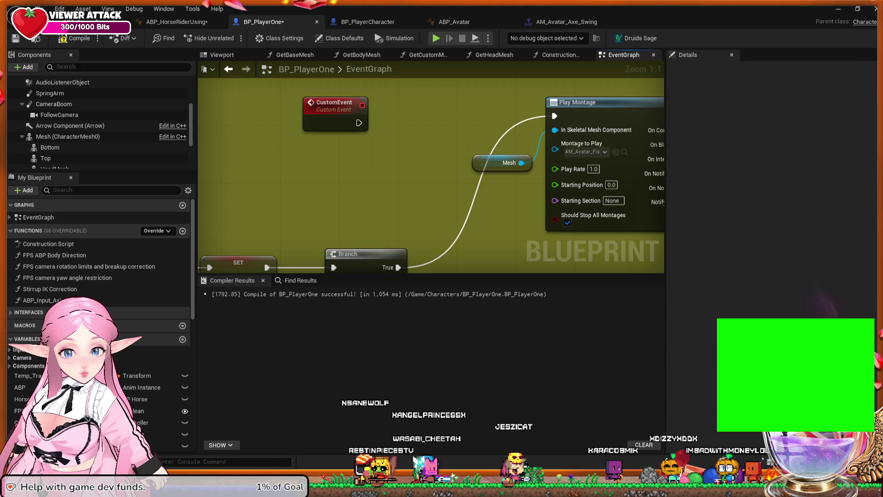
Nudge the CustomEvent node slightly left and collapse its name properties in Details.
{"action": "left_click_drag", "start_coordinate": [334, 105], "coordinate": [320, 106]}
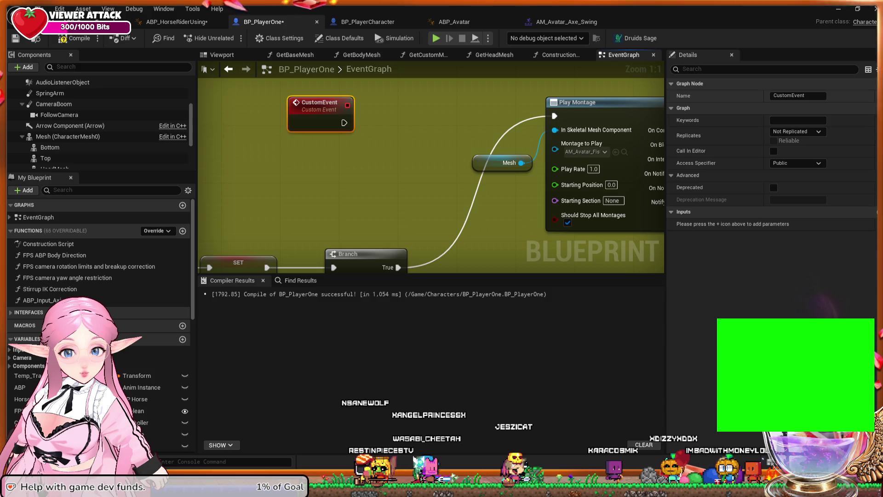
{"action": "left_click", "coordinate": [690, 83]}
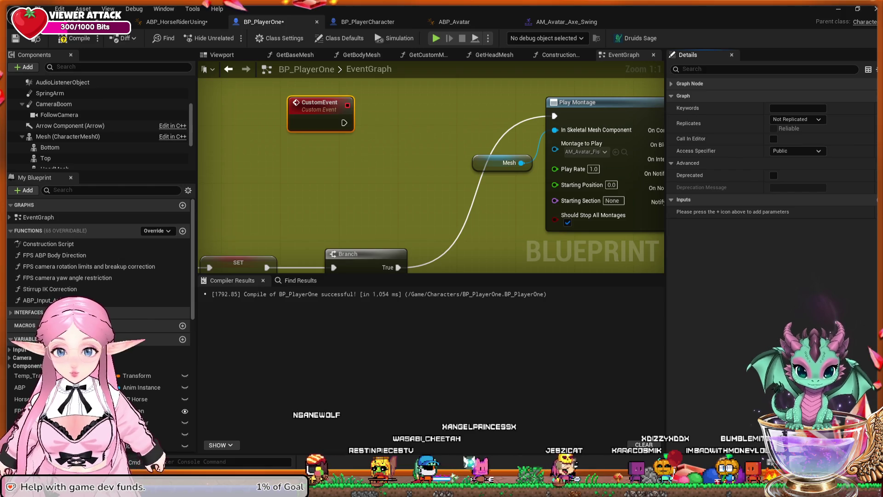
{"action": "key", "text": "Escape"}
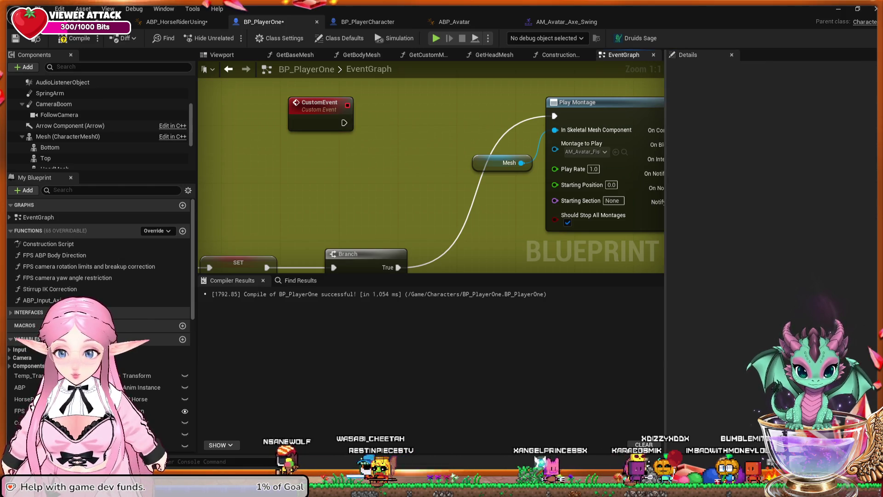
Rename the custom event to 'axe' through its Name field in the Details panel.
{"action": "left_click", "coordinate": [319, 105]}
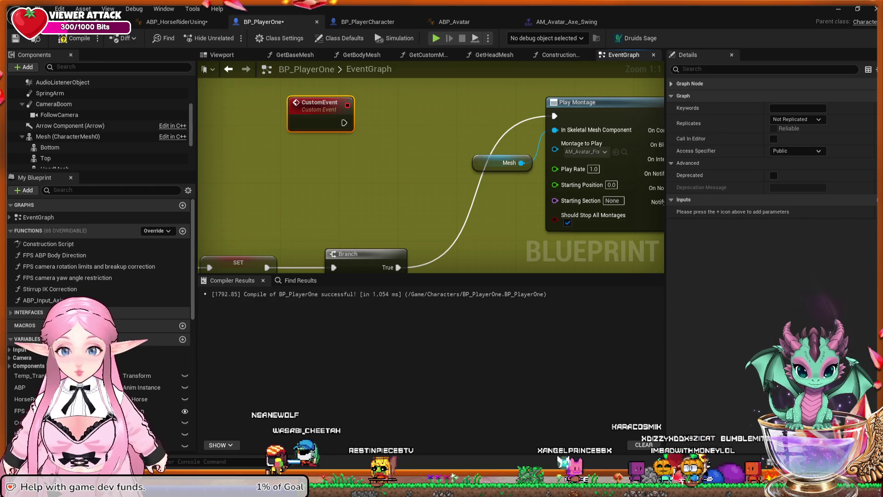
{"action": "left_click", "coordinate": [689, 83]}
{"action": "triple_click", "coordinate": [798, 95]}
{"action": "type", "text": "axe"}
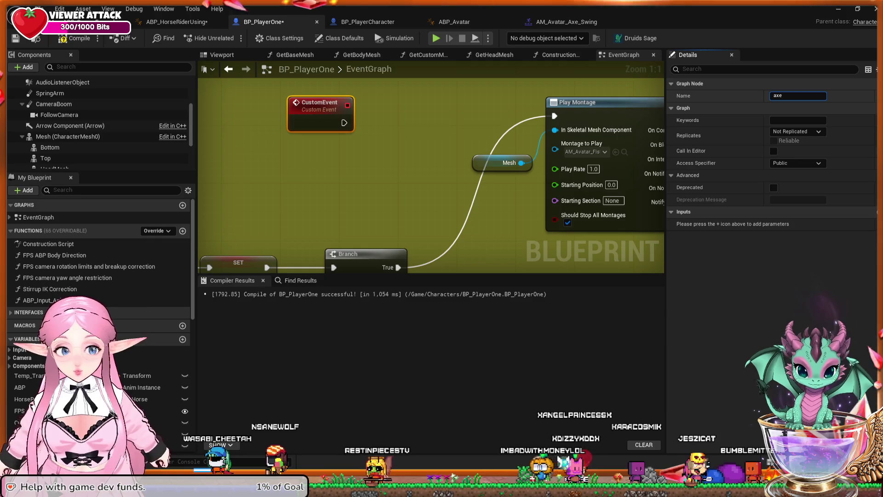
{"action": "key", "text": "Return"}
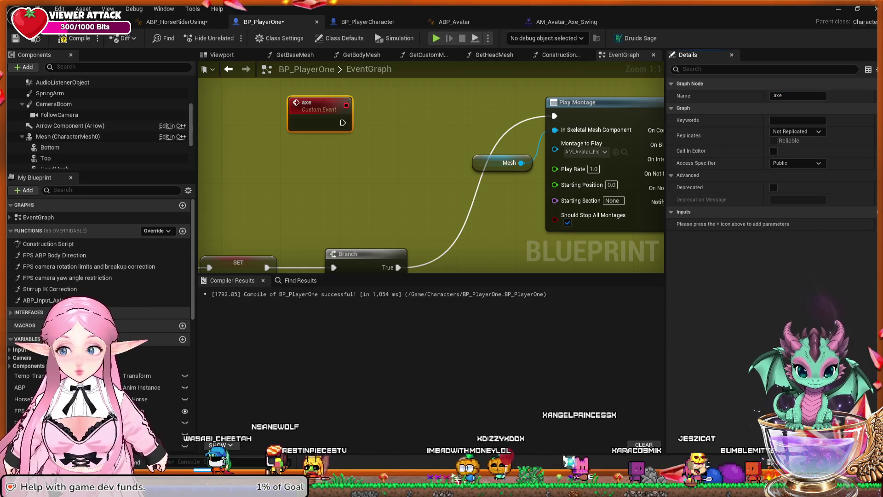
{"action": "mouse_move", "coordinate": [425, 157]}
{"action": "left_mouse_down"}
{"action": "mouse_move", "coordinate": [386, 168]}
{"action": "mouse_move", "coordinate": [456, 125]}
{"action": "mouse_move", "coordinate": [494, 149]}
{"action": "mouse_move", "coordinate": [535, 148]}
{"action": "mouse_move", "coordinate": [511, 139]}
{"action": "left_mouse_up"}
Drag the axe event node in from the graph edge beside the Play Montage logic.
{"action": "scroll", "coordinate": [391, 168], "scroll_direction": "down", "scroll_amount": 3}
{"action": "scroll", "coordinate": [391, 168], "scroll_direction": "up", "scroll_amount": 1}
{"action": "scroll", "coordinate": [393, 168], "scroll_direction": "down", "scroll_amount": 1}
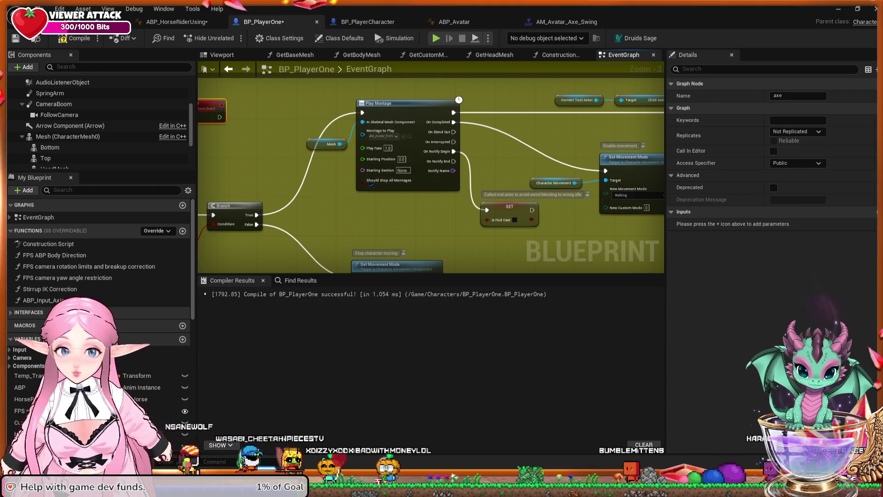
{"action": "left_click", "coordinate": [630, 158]}
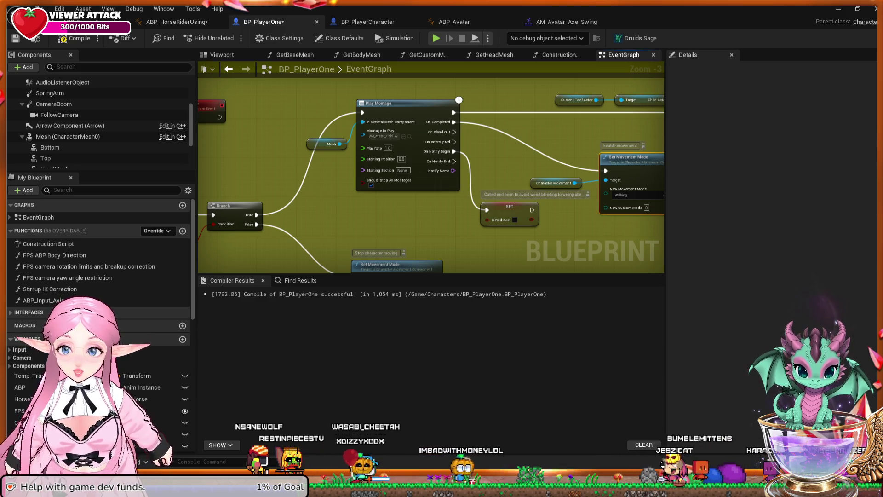
{"action": "left_click_drag", "start_coordinate": [556, 164], "coordinate": [551, 189]}
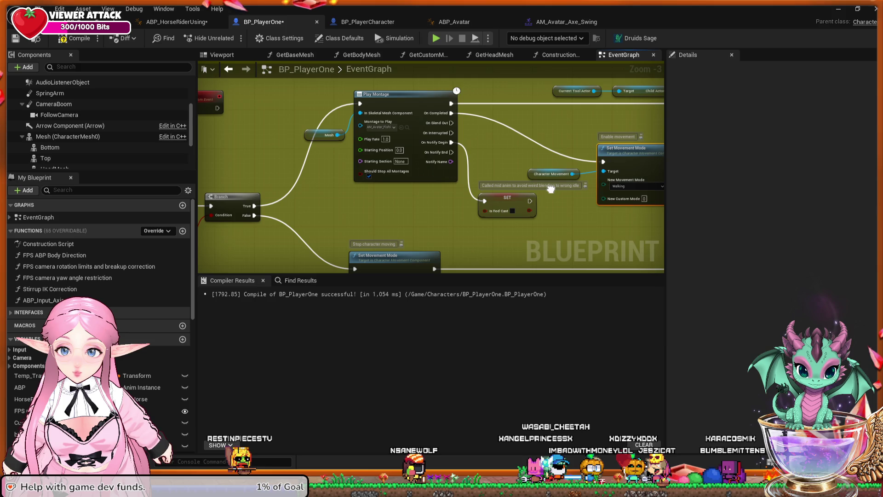
{"action": "left_click_drag", "start_coordinate": [212, 99], "coordinate": [263, 112]}
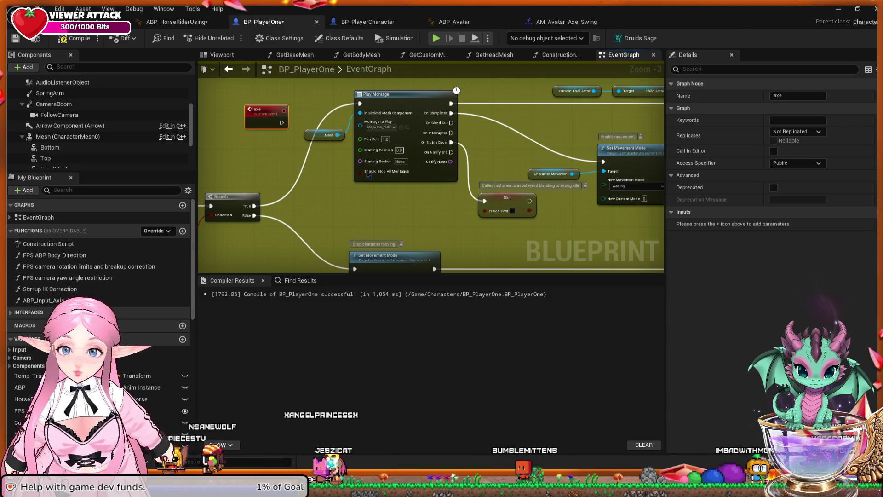
{"action": "mouse_move", "coordinate": [253, 150]}
{"action": "left_mouse_down"}
{"action": "mouse_move", "coordinate": [340, 191]}
{"action": "mouse_move", "coordinate": [452, 208]}
{"action": "left_mouse_up"}
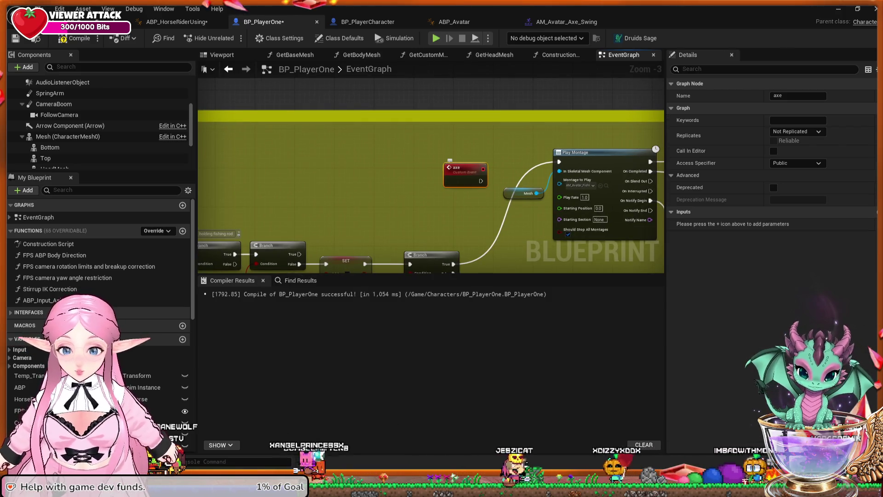
Paste the axe event above Play Montage in AXE CUTTING and wire it into Set Movement Mode.
{"action": "left_click", "coordinate": [529, 207]}
{"action": "scroll", "coordinate": [528, 193], "scroll_direction": "down", "scroll_amount": 2}
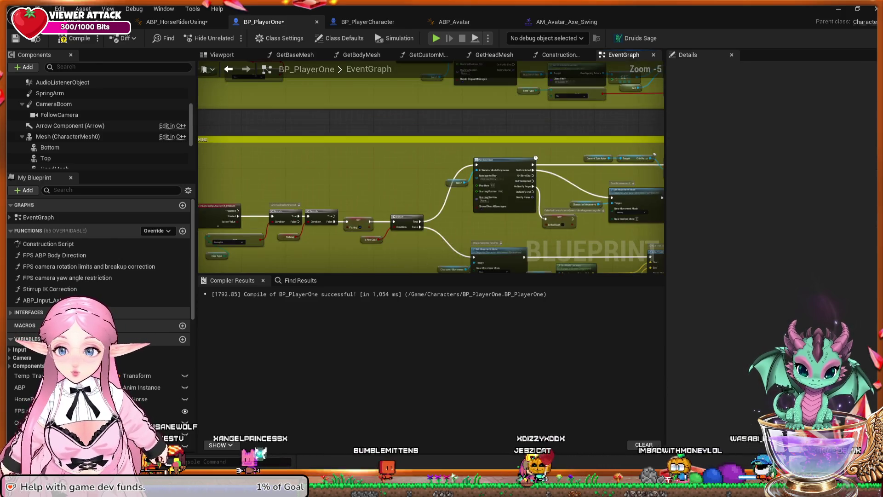
{"action": "mouse_move", "coordinate": [543, 187]}
{"action": "left_mouse_down"}
{"action": "mouse_move", "coordinate": [458, 165]}
{"action": "mouse_move", "coordinate": [432, 255]}
{"action": "mouse_move", "coordinate": [414, 59]}
{"action": "left_mouse_up"}
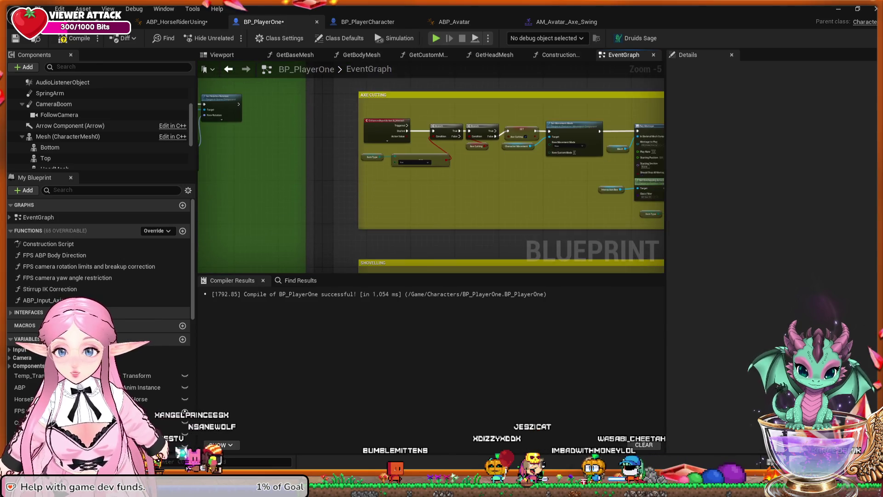
{"action": "scroll", "coordinate": [496, 167], "scroll_direction": "up", "scroll_amount": 2}
{"action": "mouse_move", "coordinate": [469, 168]}
{"action": "left_mouse_down"}
{"action": "mouse_move", "coordinate": [377, 170]}
{"action": "mouse_move", "coordinate": [384, 200]}
{"action": "left_mouse_up"}
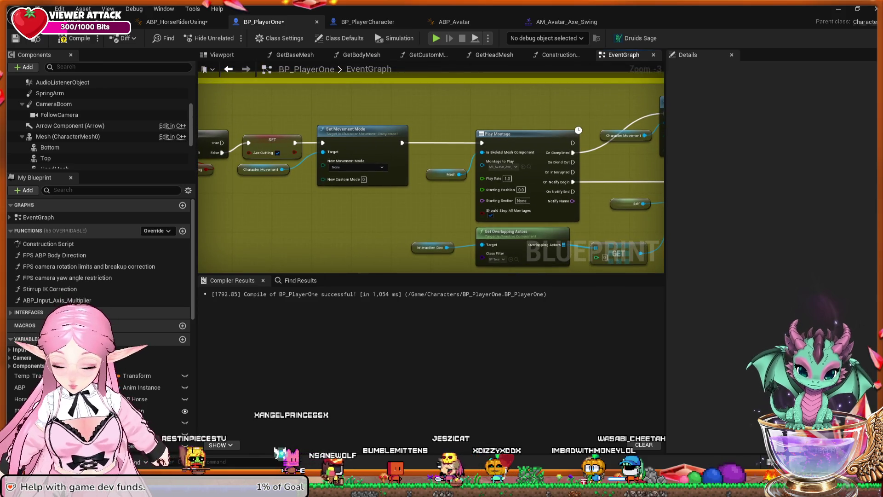
{"action": "key", "text": "ctrl+v"}
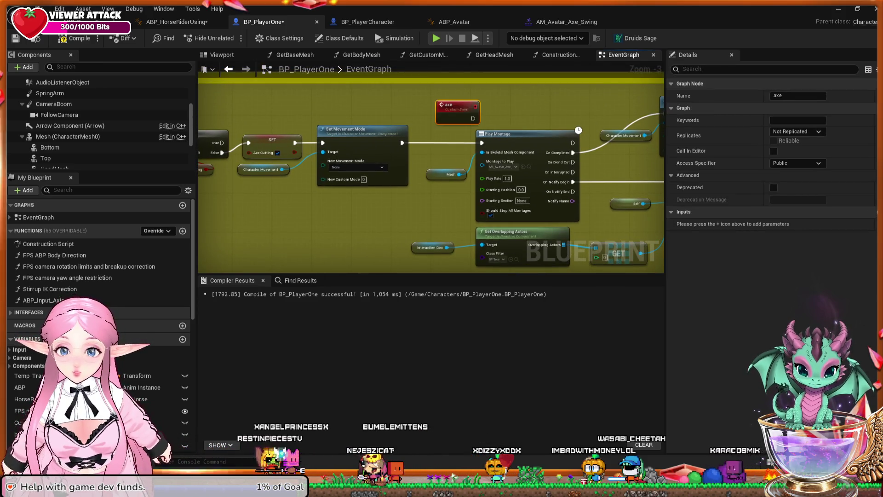
{"action": "mouse_move", "coordinate": [451, 105]}
{"action": "left_mouse_down"}
{"action": "mouse_move", "coordinate": [436, 100]}
{"action": "mouse_move", "coordinate": [508, 106]}
{"action": "mouse_move", "coordinate": [454, 93]}
{"action": "mouse_move", "coordinate": [281, 90]}
{"action": "mouse_move", "coordinate": [558, 94]}
{"action": "left_mouse_up"}
{"action": "left_click_drag", "start_coordinate": [419, 137], "coordinate": [401, 135]}
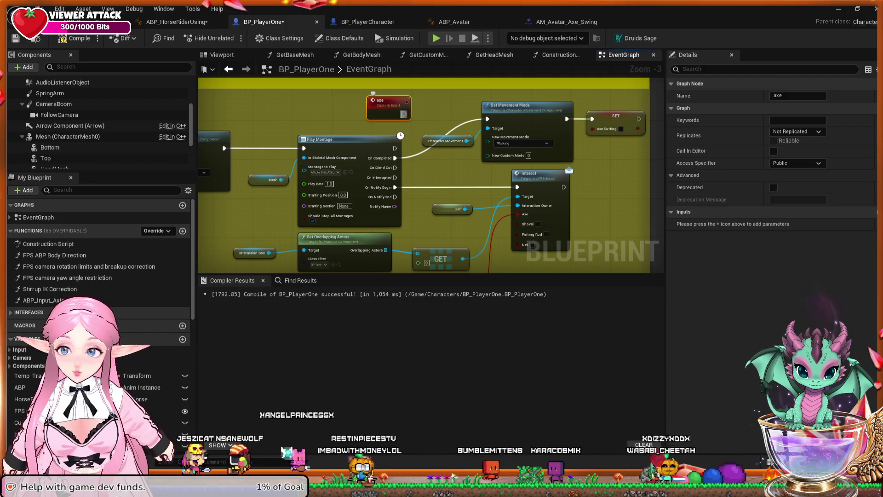
{"action": "left_click_drag", "start_coordinate": [404, 113], "coordinate": [489, 119]}
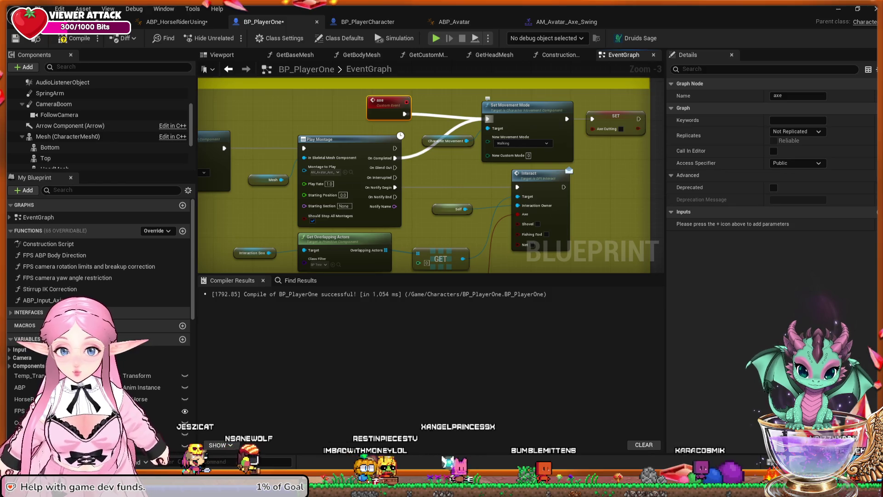
Break Play Montage's On Completed link to Set Movement Mode, then switch to the AM_Avatar_Axe_Swing montage.
{"action": "left_click", "coordinate": [487, 119], "text": "alt"}
{"action": "left_click_drag", "start_coordinate": [488, 118], "coordinate": [404, 113]}
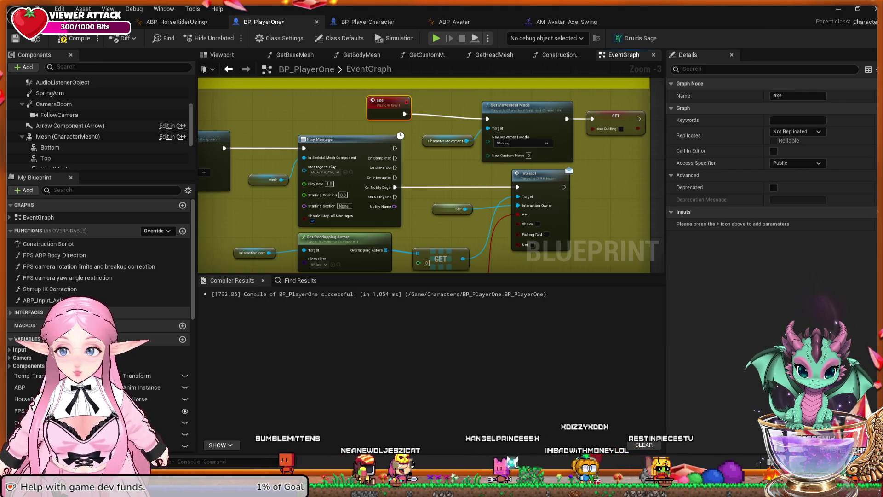
{"action": "left_click_drag", "start_coordinate": [596, 222], "coordinate": [591, 199]}
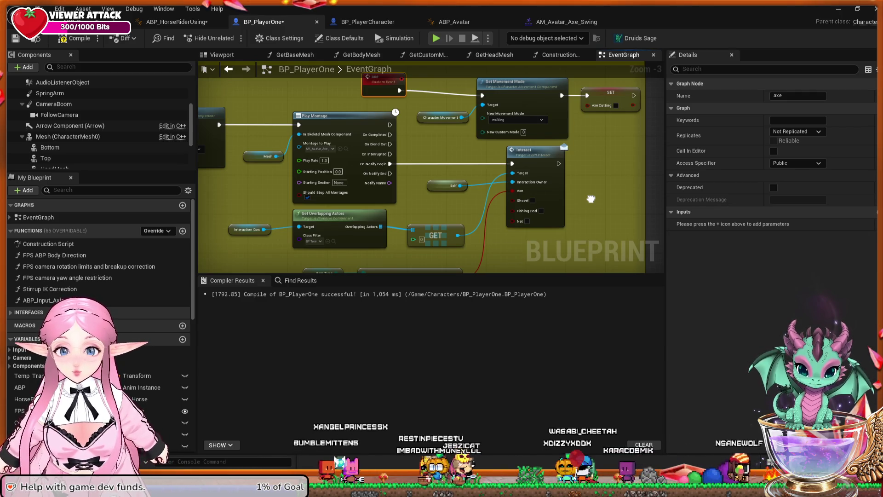
{"action": "left_click_drag", "start_coordinate": [591, 199], "coordinate": [595, 222]}
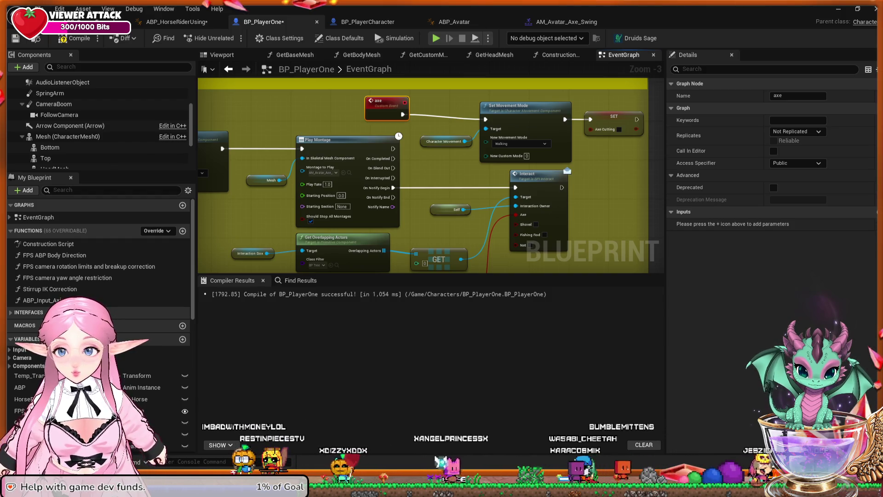
{"action": "left_click", "coordinate": [322, 140]}
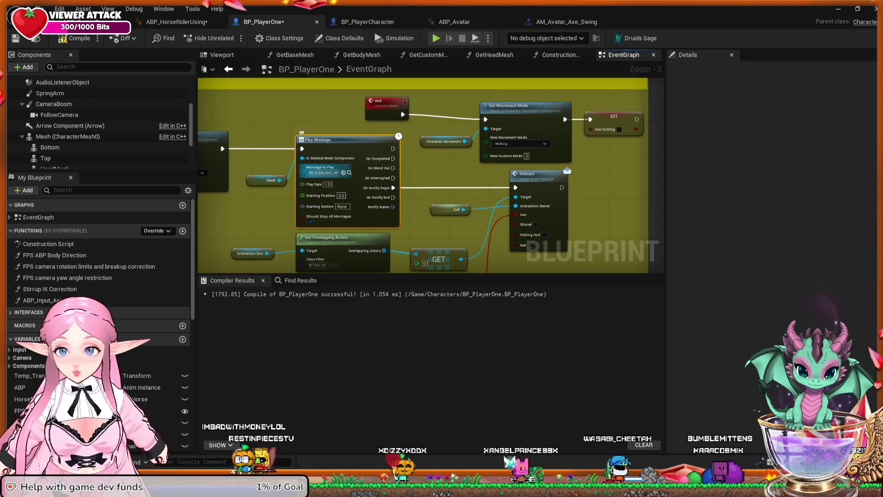
{"action": "left_click", "coordinate": [567, 22]}
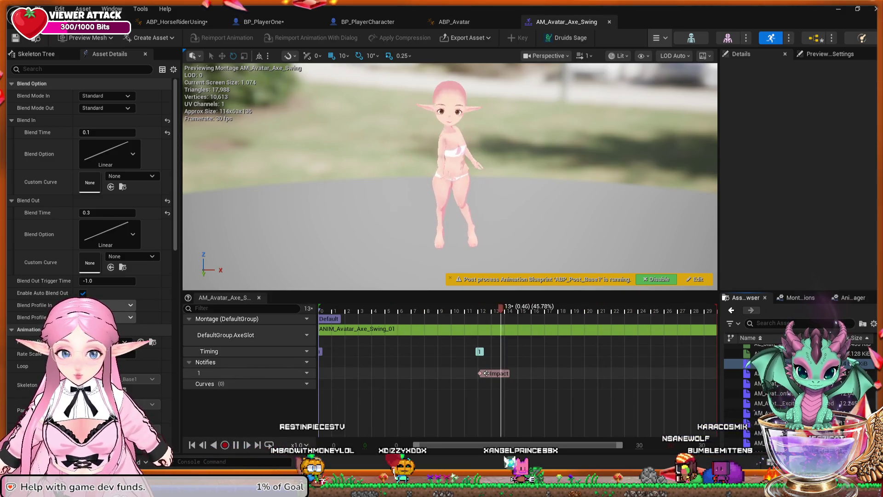
Inspect the Impact notify's settings (linked Absolute, trigger chance 1.0) and stop the preview playback.
{"action": "left_click", "coordinate": [486, 373]}
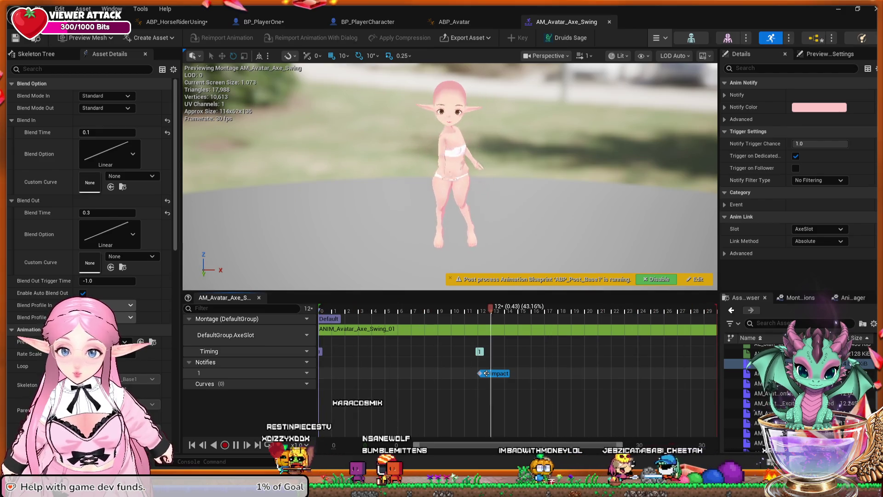
{"action": "key", "text": "space"}
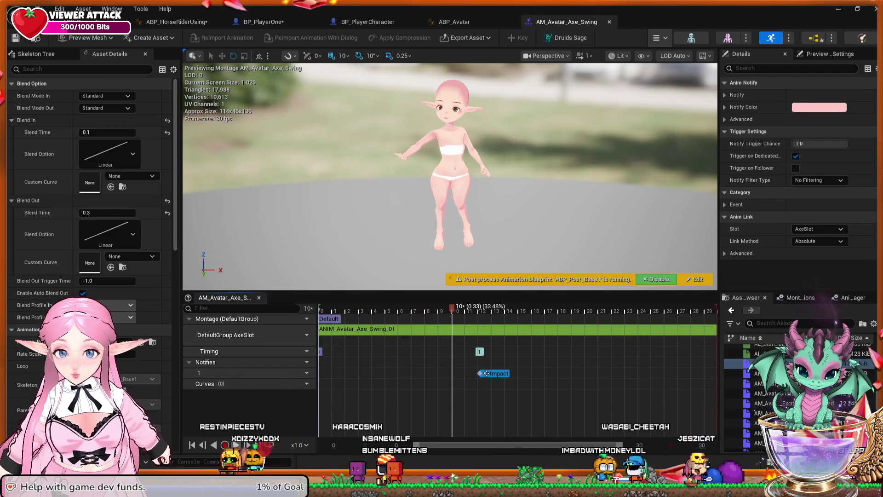